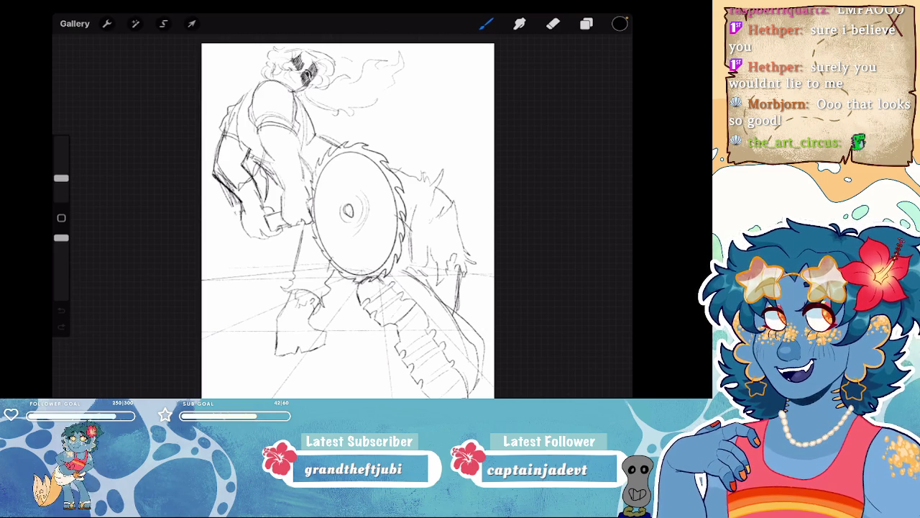
- Play back the drawing's time-lapse replay, then return to the canvas
scroll(348, 220, down, 2)
scroll(341, 227, up, 1)
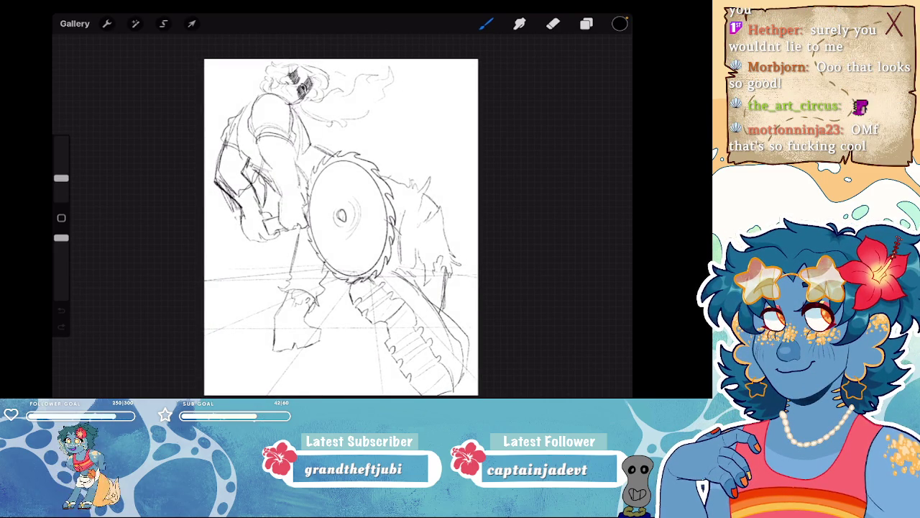
scroll(347, 227, up, 2)
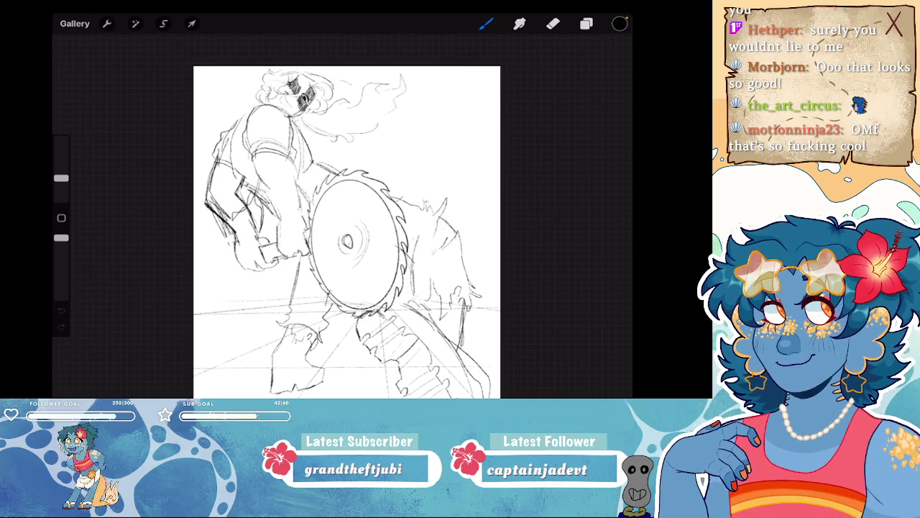
scroll(348, 230, down, 2)
scroll(345, 221, down, 1)
click(106, 24)
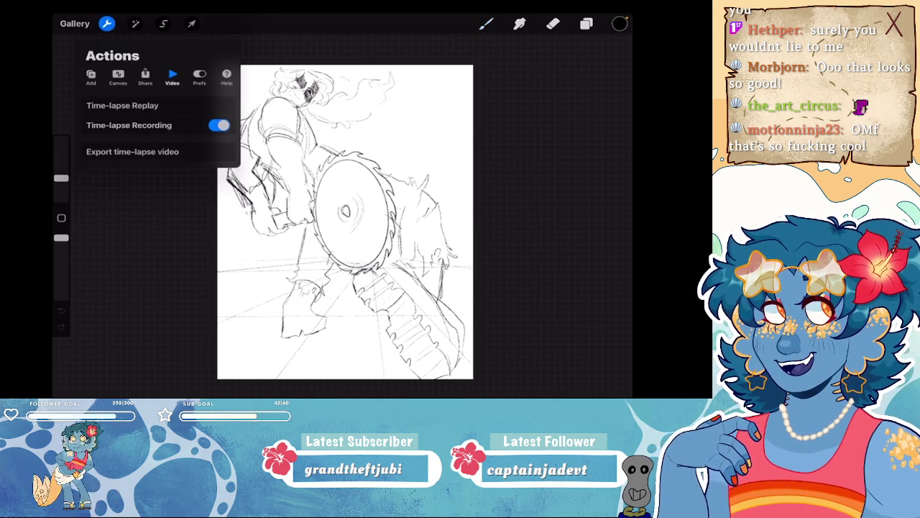
click(107, 24)
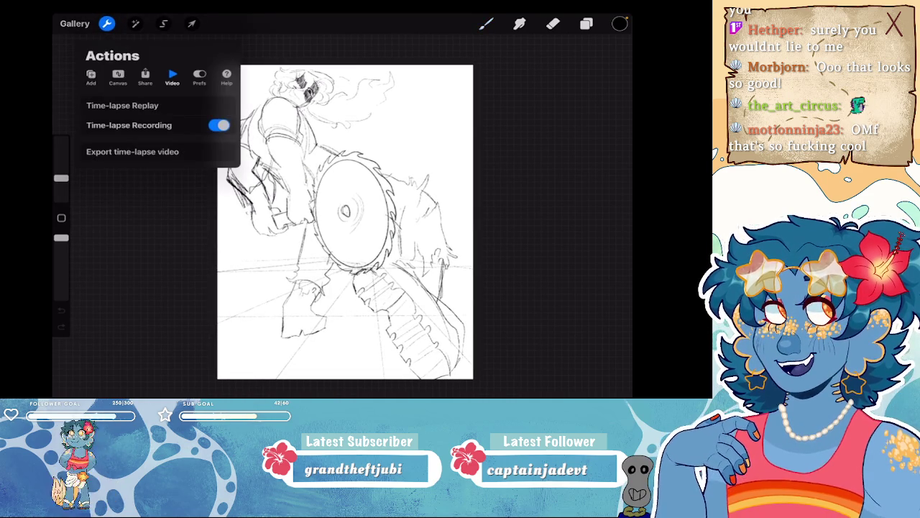
click(122, 105)
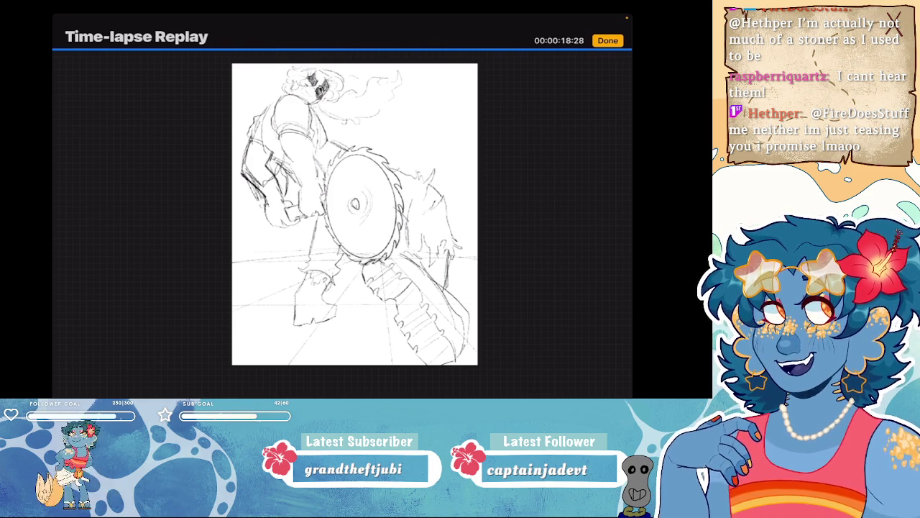
click(607, 40)
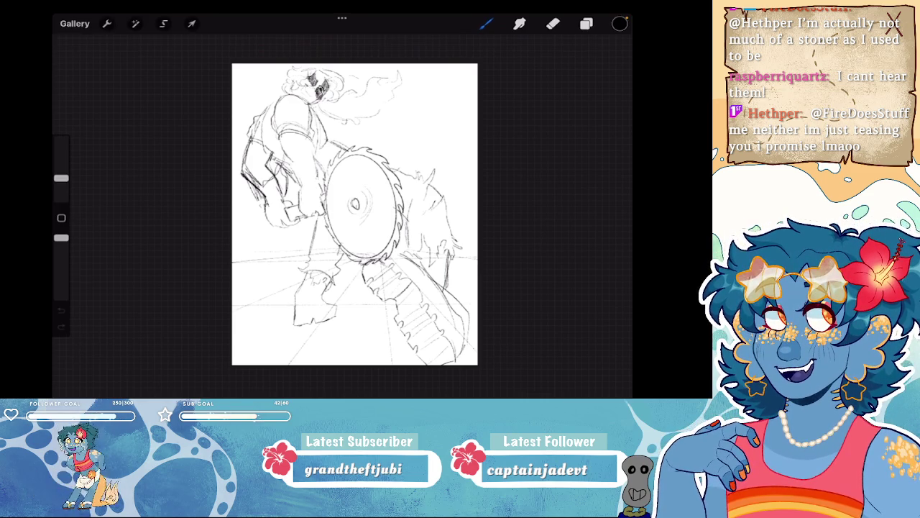
- Lower the pencil sketch layer's opacity to 50%
scroll(337, 225, up, 3)
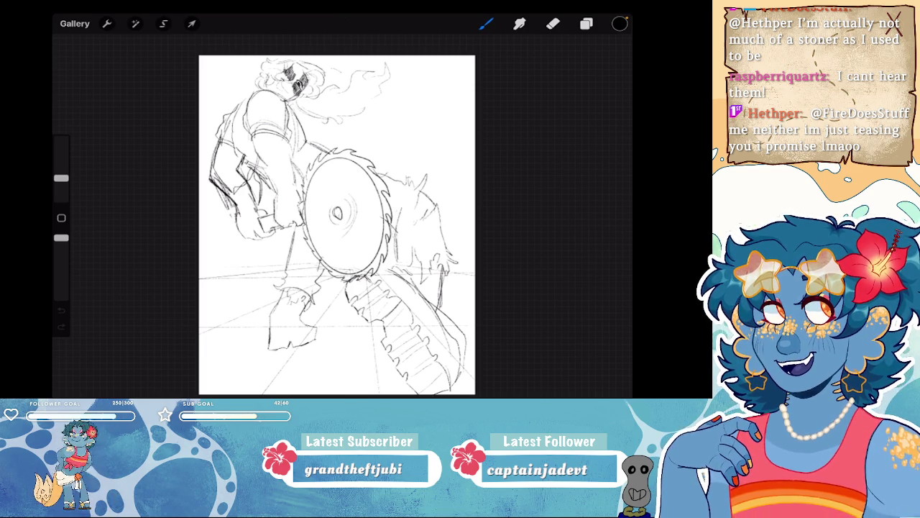
click(586, 24)
scroll(281, 79, up, 5)
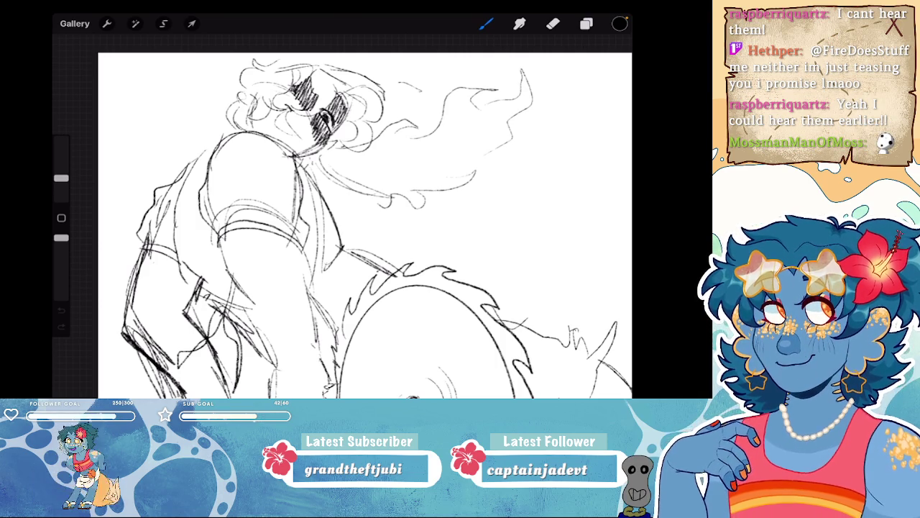
scroll(364, 224, down, 3)
click(587, 24)
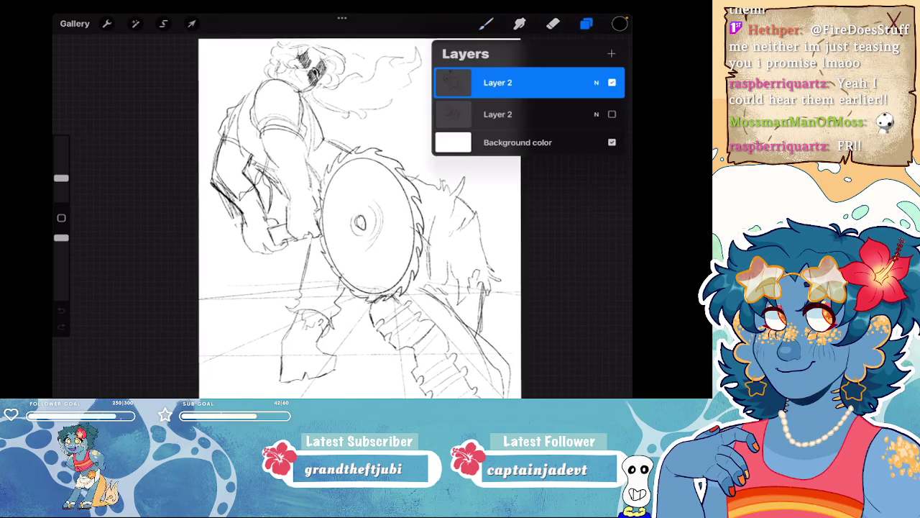
click(596, 83)
drag(616, 105, 530, 105)
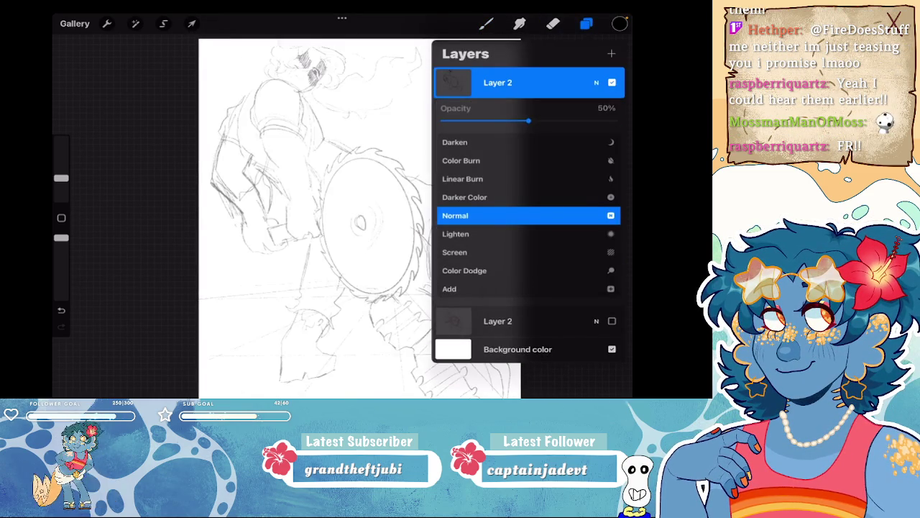
click(596, 83)
- Add a new lineart layer and pick an inking brush, testing and undoing a stroke
click(611, 54)
click(587, 24)
scroll(395, 216, up, 2)
click(486, 24)
mouse_move(262, 119)
mouse_down()
mouse_move(325, 212)
mouse_move(309, 216)
mouse_up()
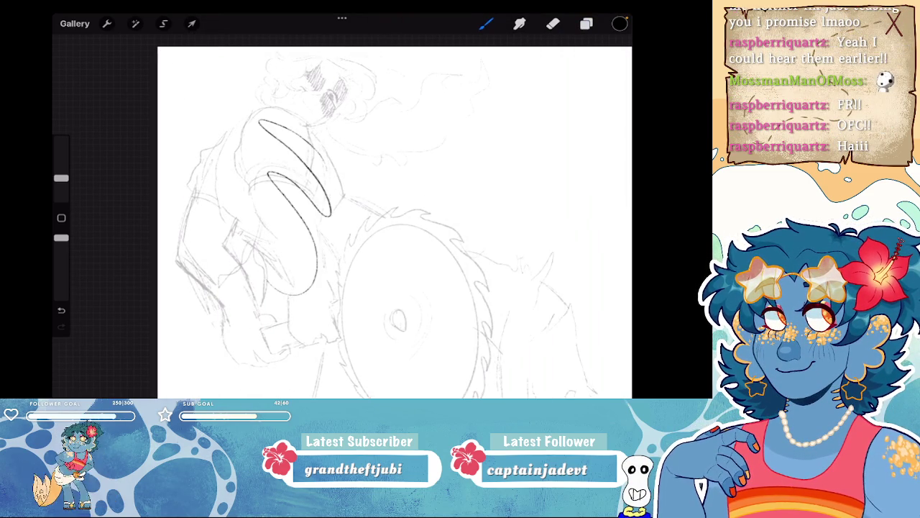
key(ctrl+z)
key(ctrl+z)
key(ctrl+z)
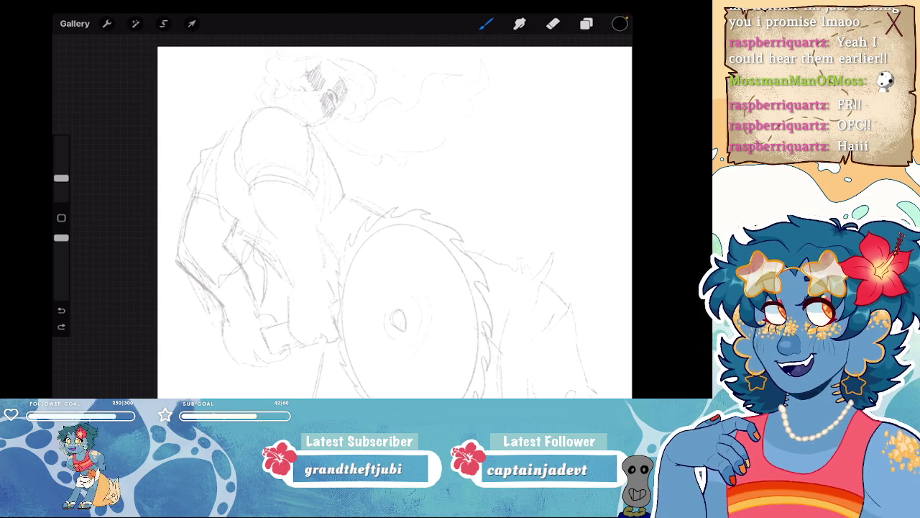
scroll(345, 216, up, 3)
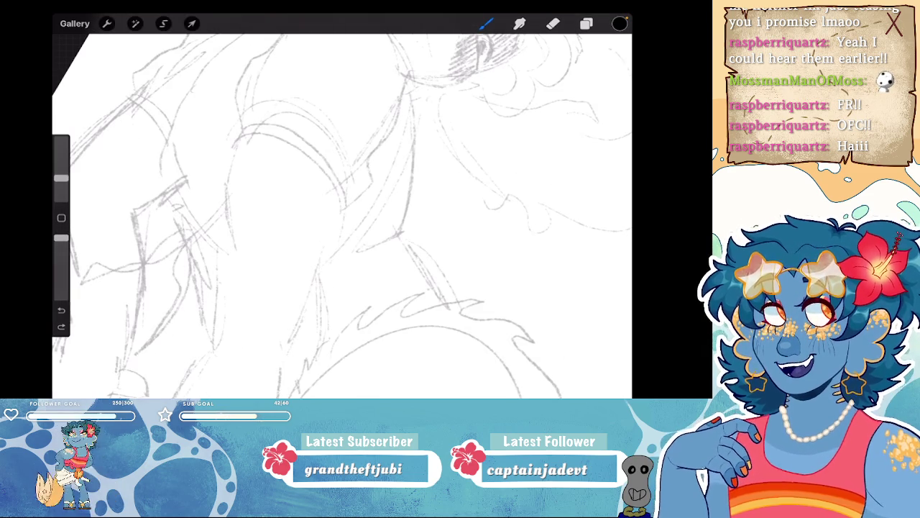
- Ink the sleeve's curved cuff line in black, thickening it with extra strokes
click(587, 24)
click(587, 24)
drag(237, 135, 338, 207)
mouse_move(233, 146)
mouse_down()
mouse_move(225, 156)
mouse_move(331, 175)
mouse_up()
drag(298, 146, 345, 204)
drag(281, 169, 334, 208)
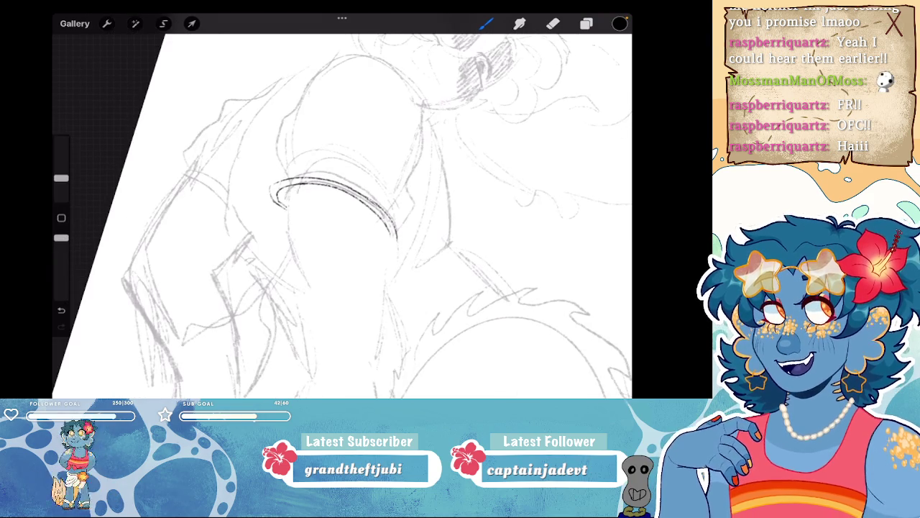
drag(269, 160, 264, 193)
drag(334, 201, 287, 227)
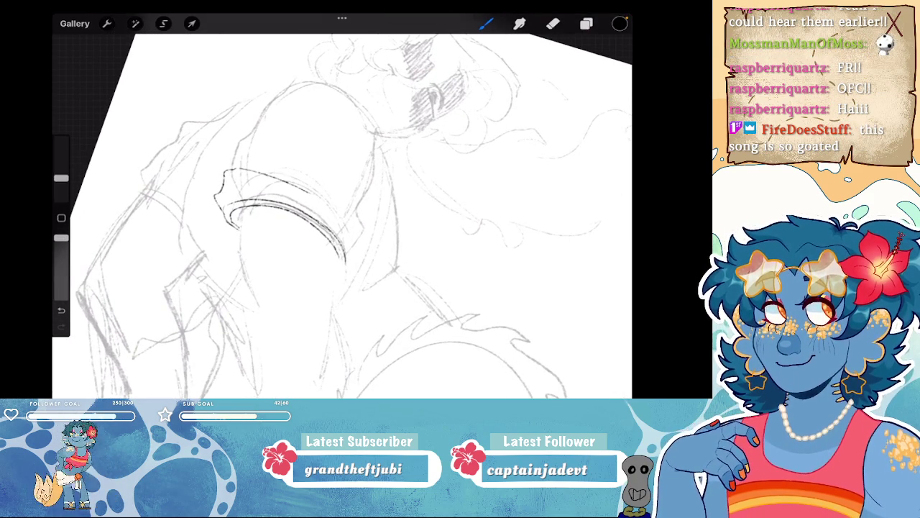
- Ink the shoulder's top arc and outline, redrawing the outline slightly longer
drag(309, 82, 380, 137)
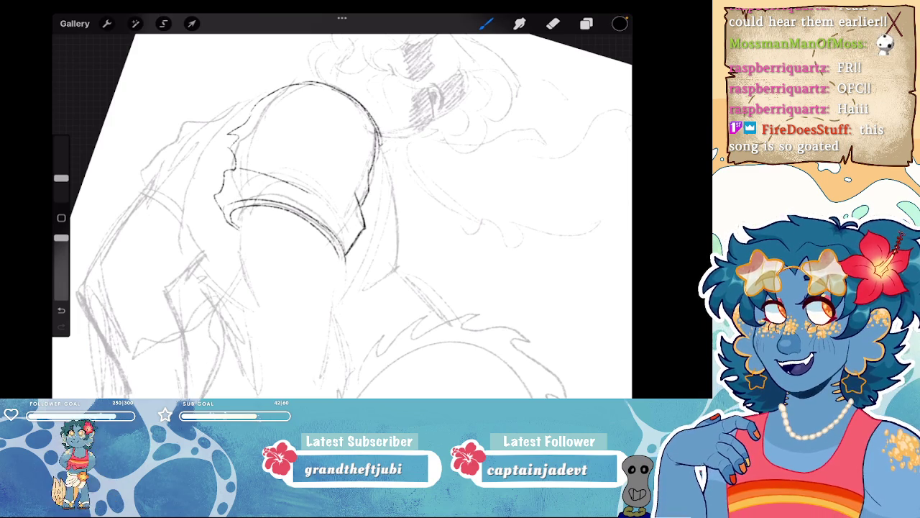
drag(345, 244, 342, 220)
key(ctrl+z)
drag(307, 106, 334, 144)
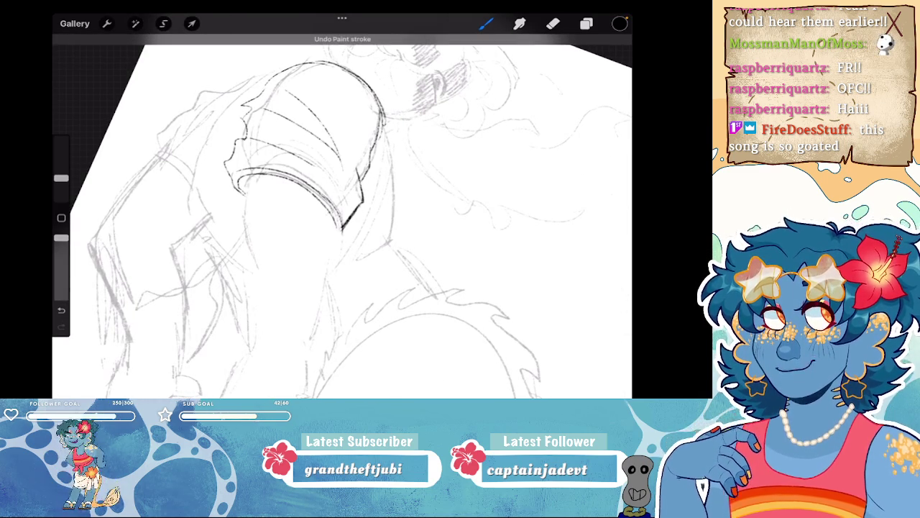
scroll(342, 215, down, 3)
scroll(342, 216, down, 3)
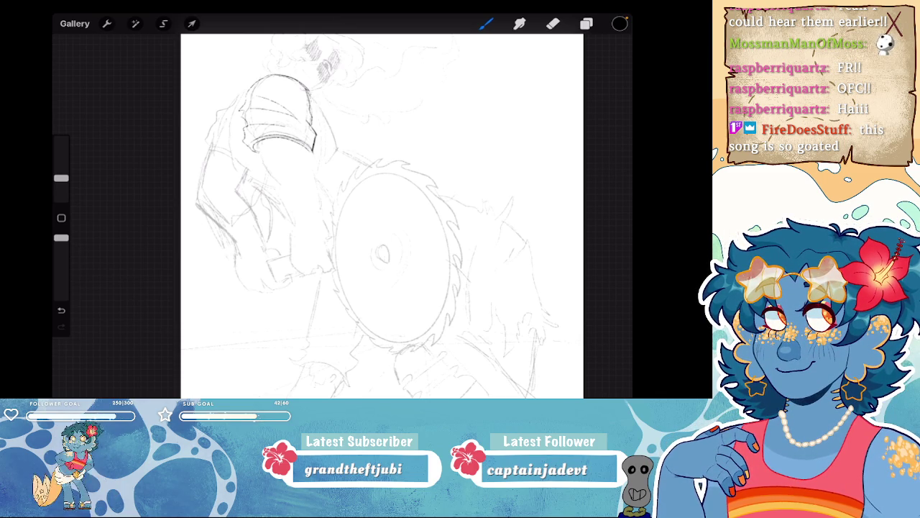
scroll(360, 215, down, 2)
scroll(359, 216, up, 3)
scroll(359, 215, up, 3)
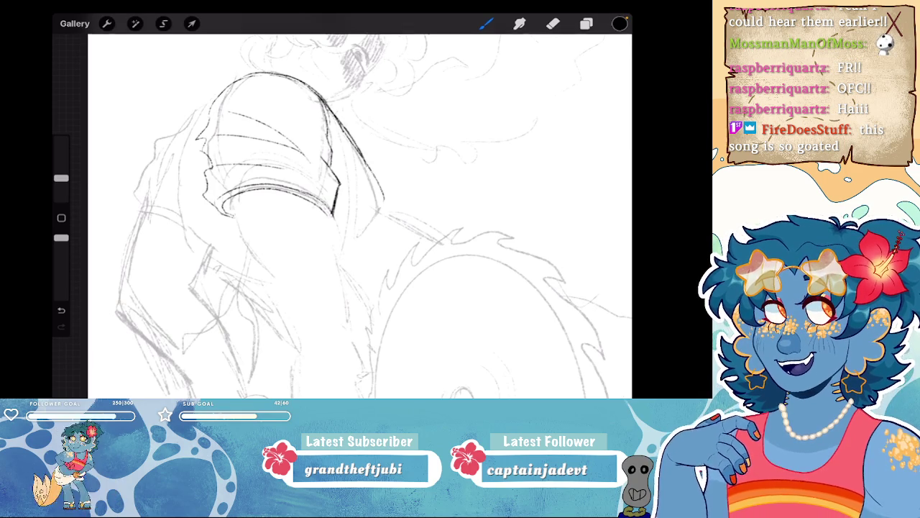
key(ctrl+z)
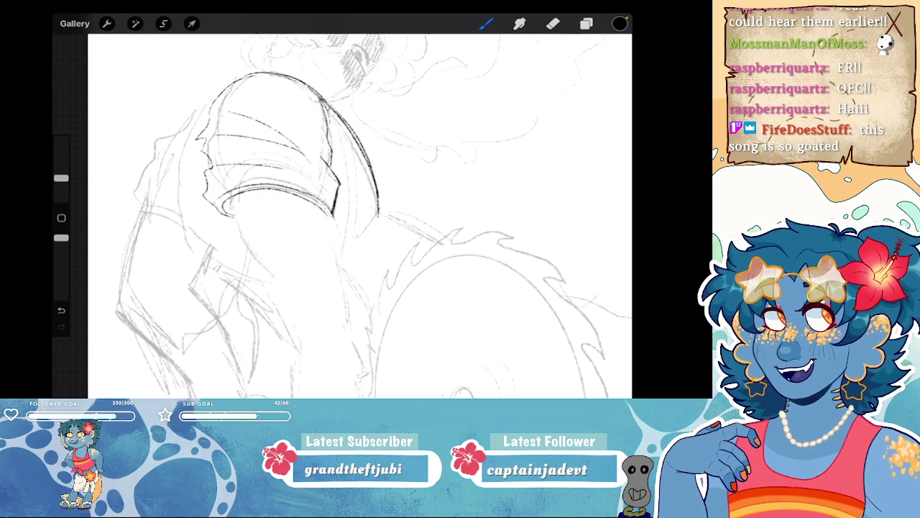
key(ctrl+z)
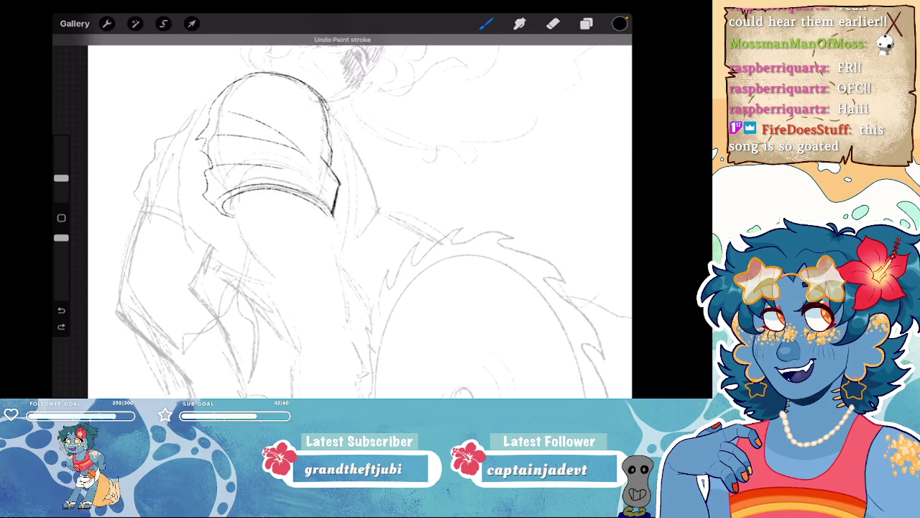
drag(322, 99, 375, 206)
drag(364, 161, 375, 209)
- Replace the stroke at the sleeve's top with a line along its left edge
scroll(360, 208, down, 3)
scroll(360, 208, down, 2)
scroll(431, 208, up, 1)
scroll(439, 216, up, 1)
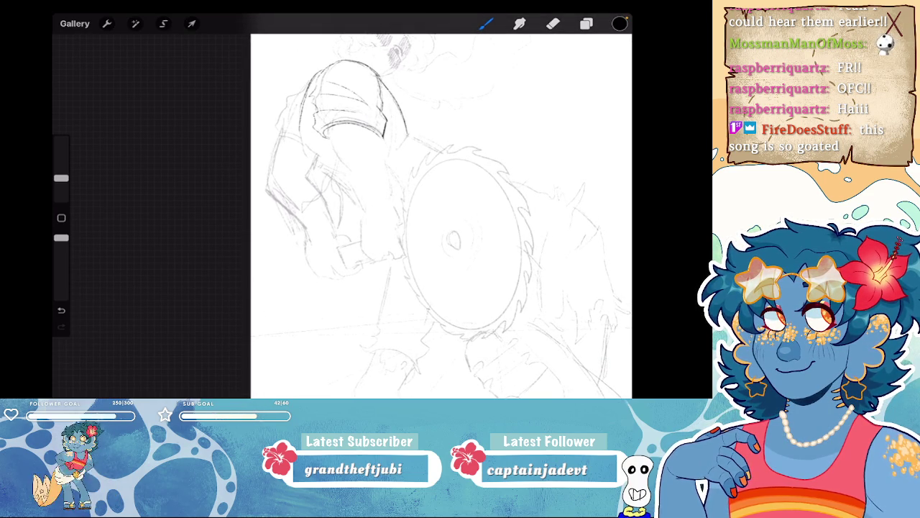
key(ctrl+z)
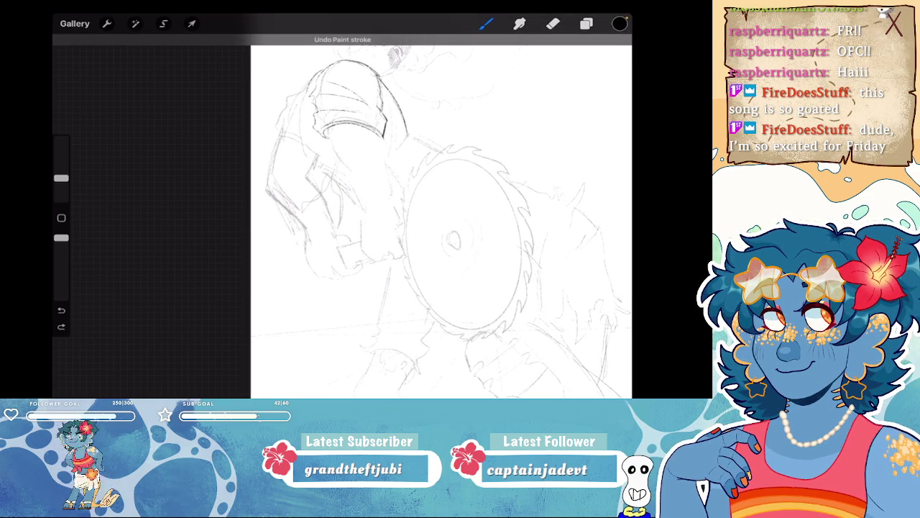
drag(308, 90, 302, 126)
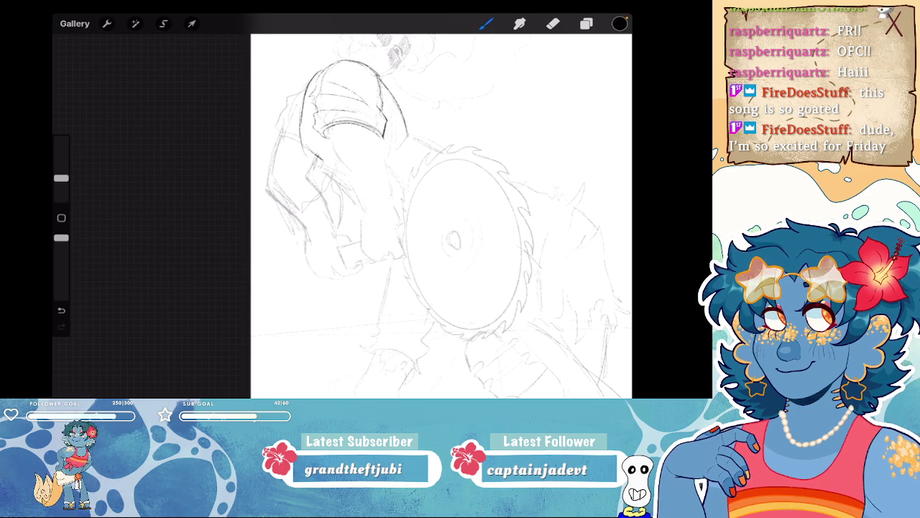
scroll(378, 202, down, 5)
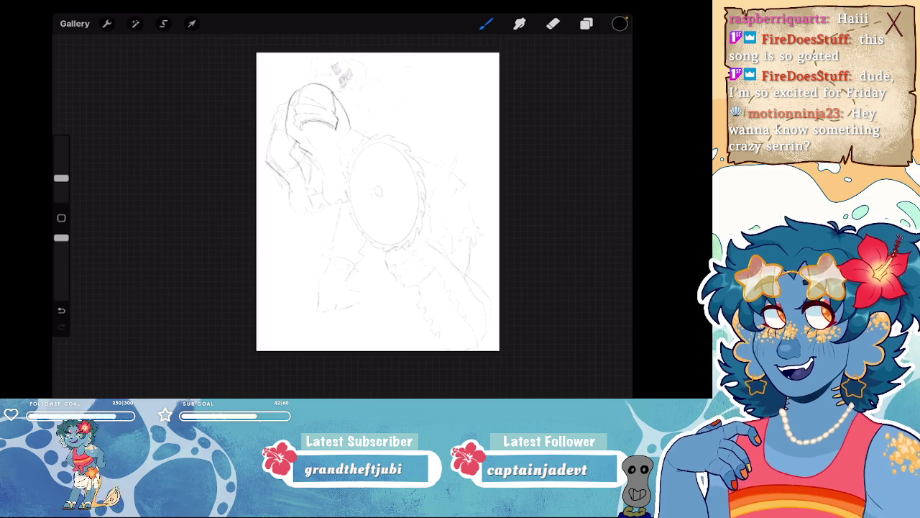
- Ink the shoulder piece's right edge and extend the arm's outline downward
scroll(309, 133, up, 5)
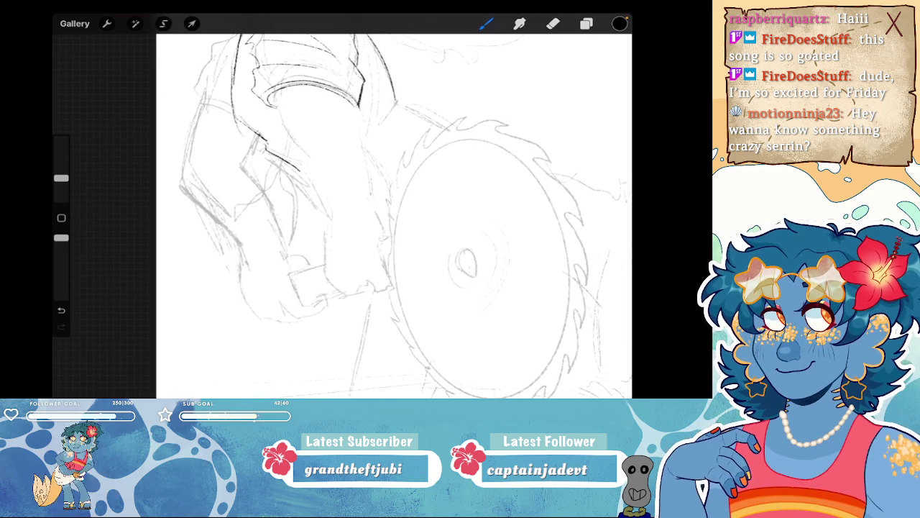
drag(357, 104, 359, 143)
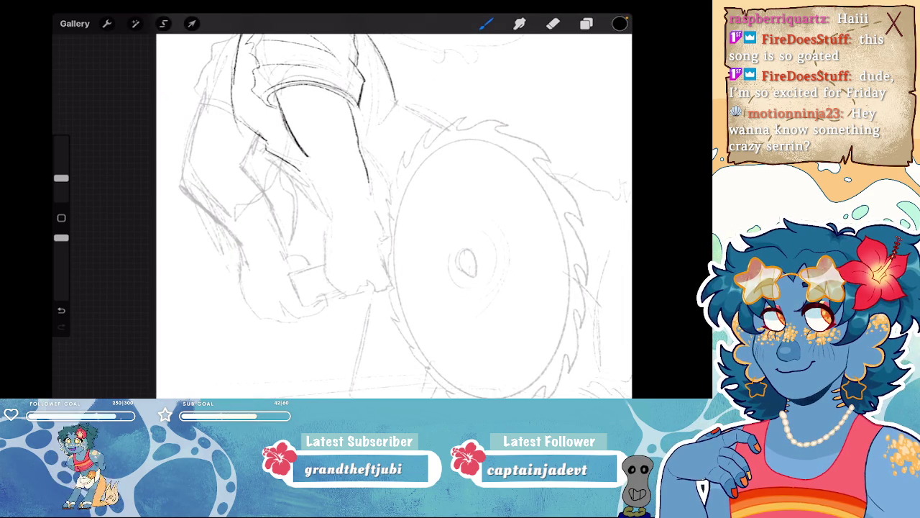
drag(317, 195, 339, 224)
key(ctrl+z)
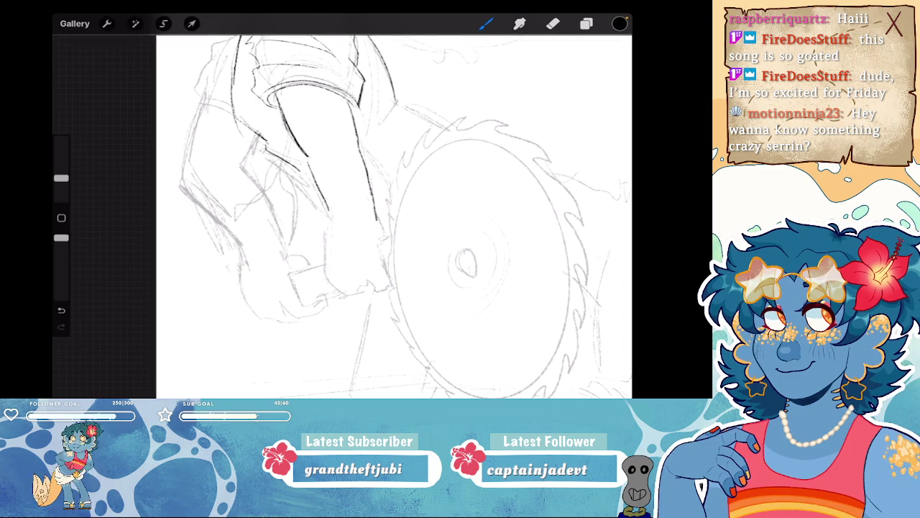
mouse_move(308, 158)
mouse_down()
mouse_move(322, 213)
mouse_move(338, 228)
mouse_up()
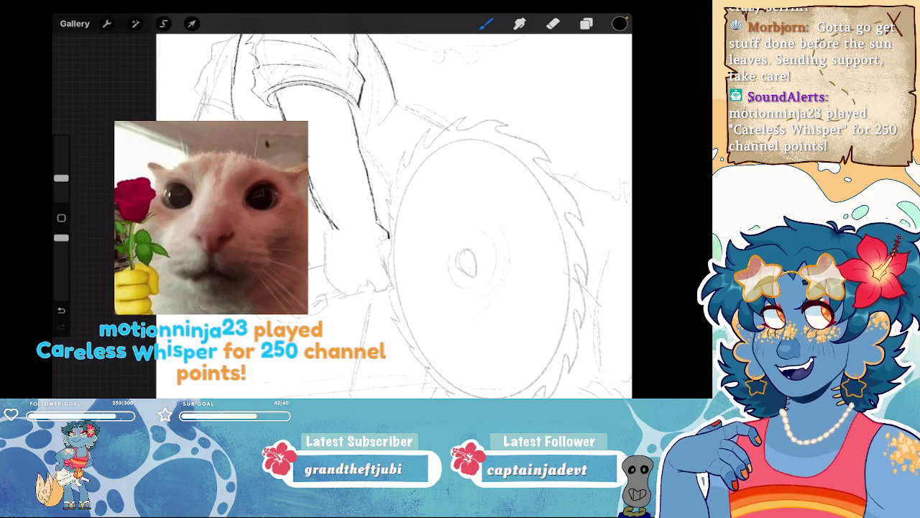
scroll(394, 206, down, 3)
scroll(395, 187, up, 2)
scroll(396, 187, up, 2)
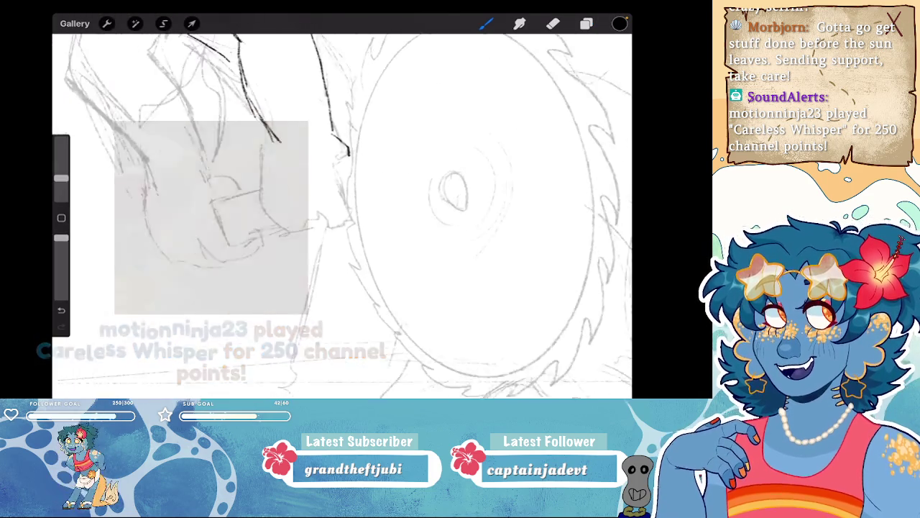
scroll(396, 187, up, 1)
mouse_move(343, 148)
mouse_down()
mouse_move(323, 164)
mouse_move(342, 219)
mouse_move(320, 236)
mouse_up()
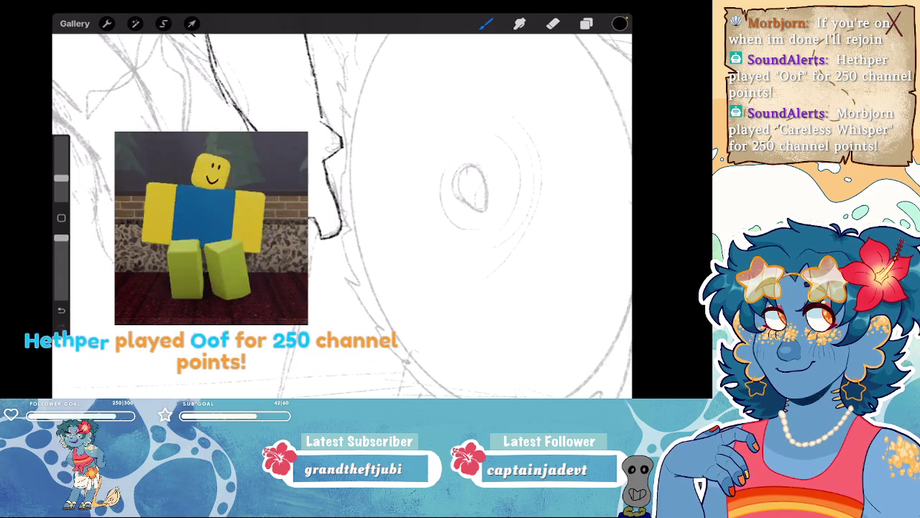
- Add short black hatching strokes across the forearm
scroll(341, 209, down, 3)
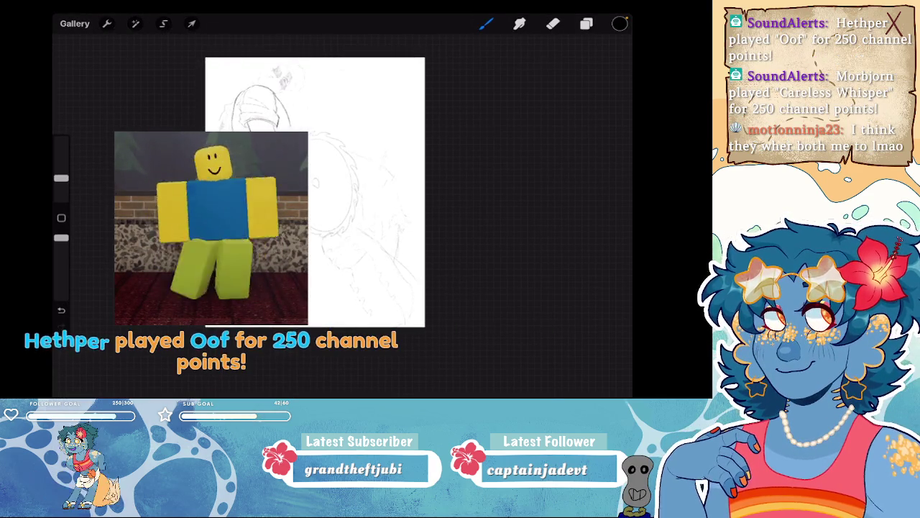
scroll(413, 215, up, 3)
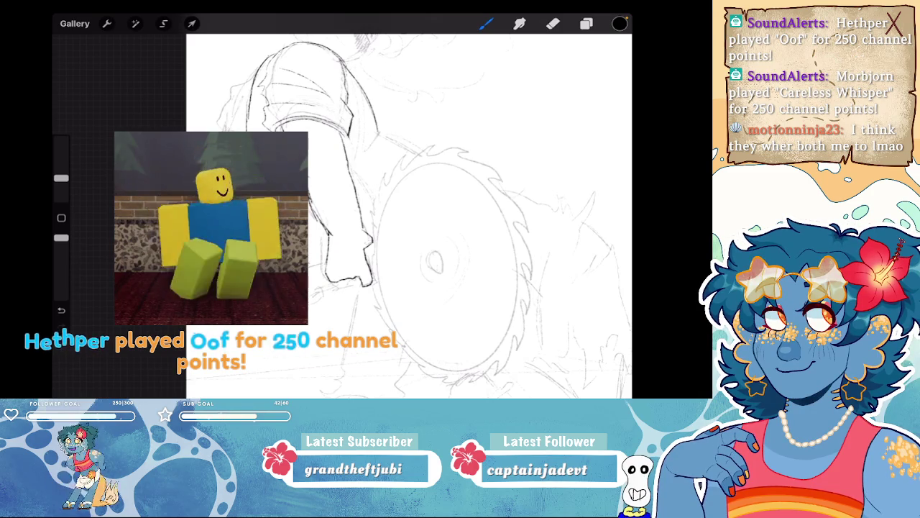
scroll(342, 208, up, 3)
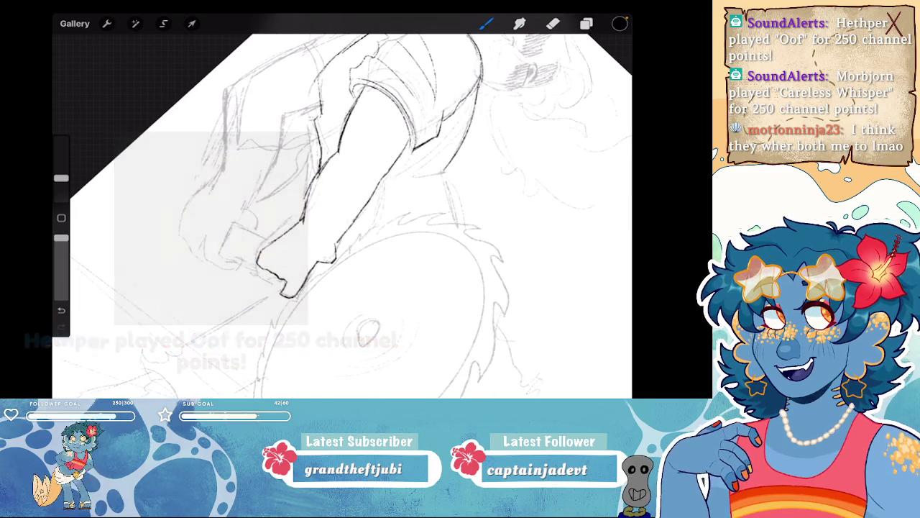
scroll(342, 216, up, 2)
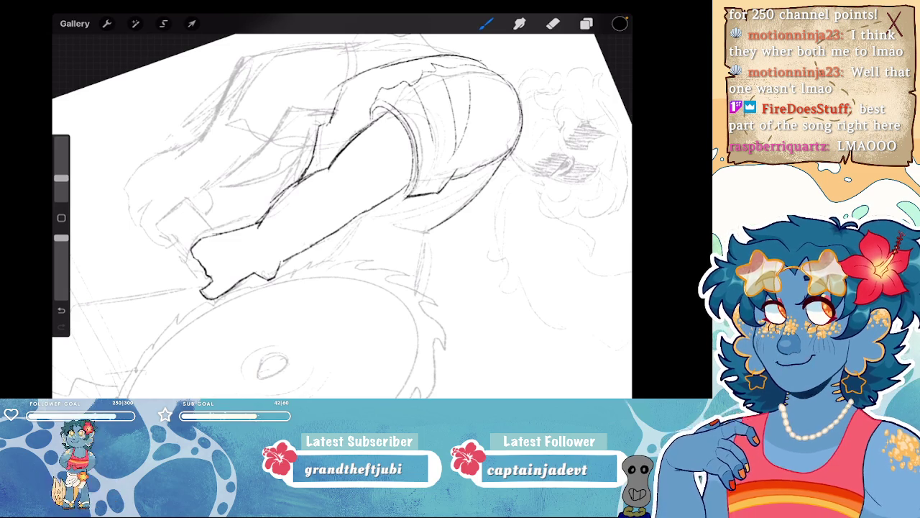
mouse_move(287, 189)
mouse_down()
mouse_move(281, 222)
mouse_move(292, 207)
mouse_up()
mouse_move(305, 181)
mouse_down()
mouse_move(297, 204)
mouse_move(315, 207)
mouse_up()
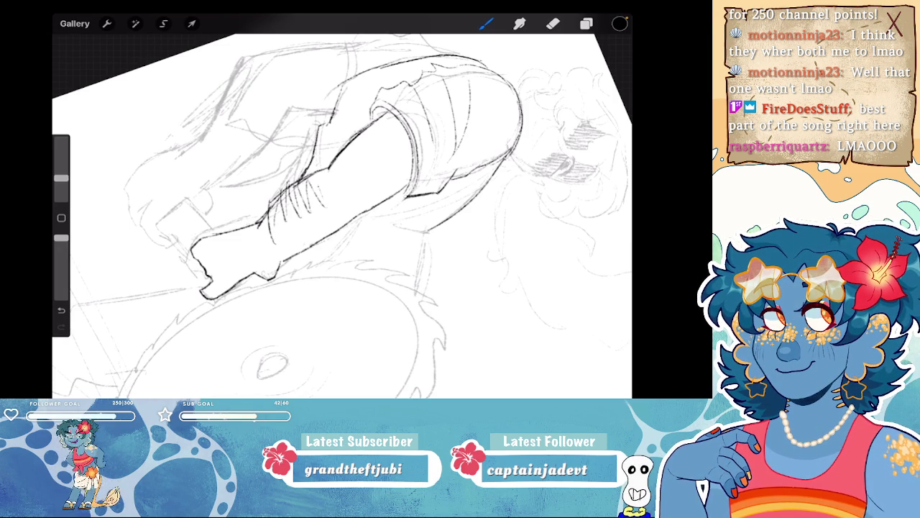
scroll(342, 208, down, 5)
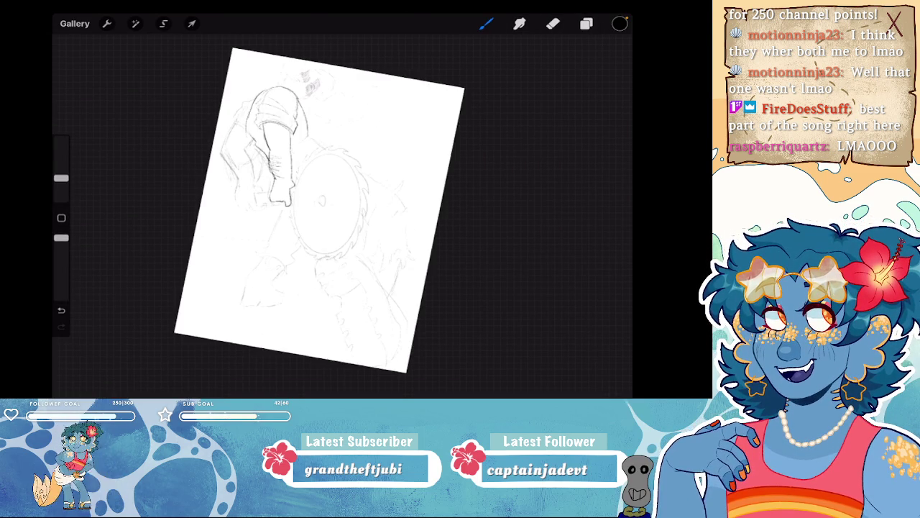
- Ink the arm's left edge line, redrawing a misplaced stroke
scroll(342, 208, up, 5)
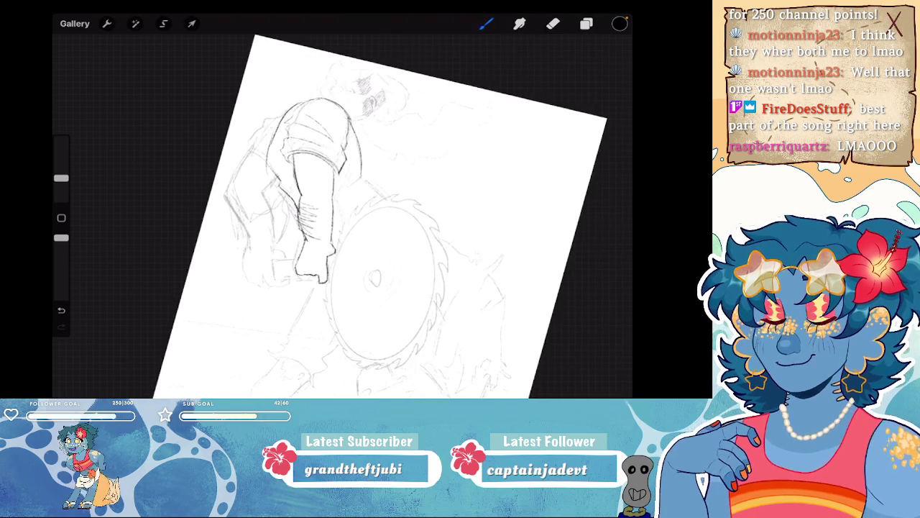
scroll(392, 206, up, 3)
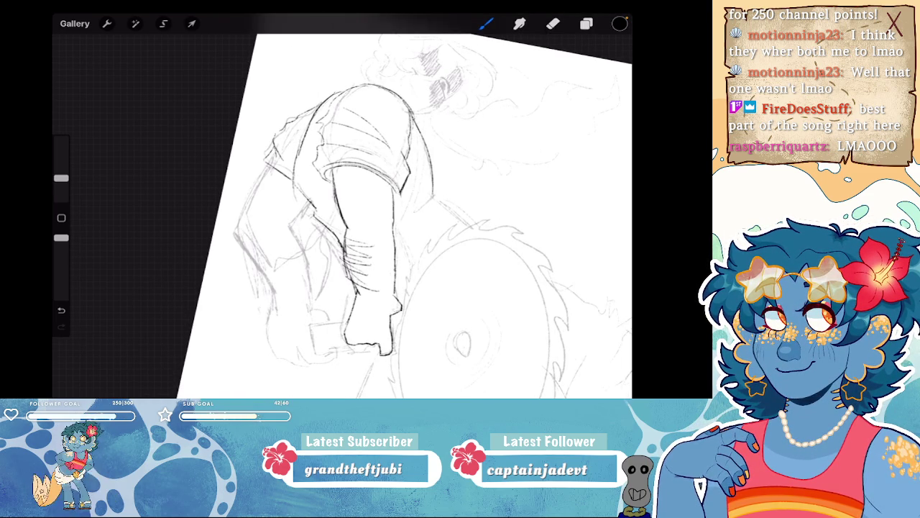
mouse_move(267, 166)
mouse_down()
mouse_move(246, 200)
mouse_move(246, 220)
mouse_up()
key(ctrl+z)
drag(304, 201, 289, 233)
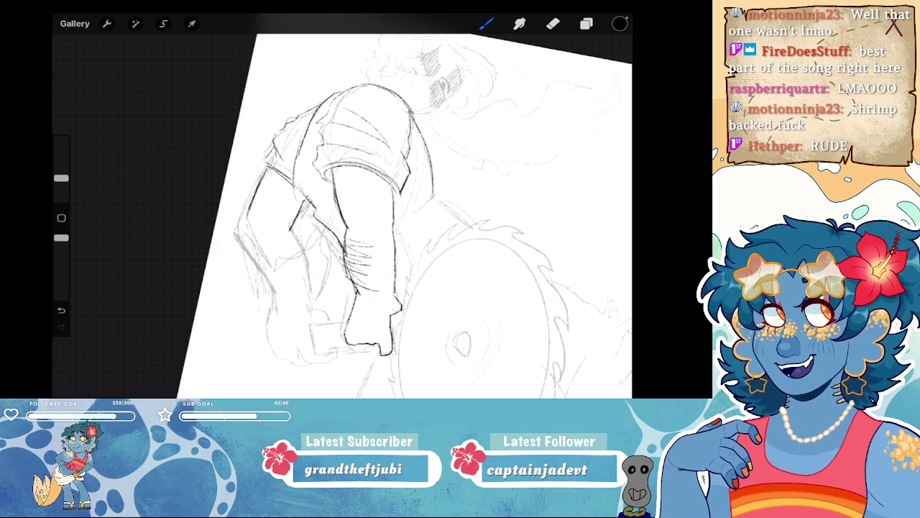
- Zoom in on the fists and ink a vertical wrist line, redrawing it after undoing
drag(460, 287, 424, 280)
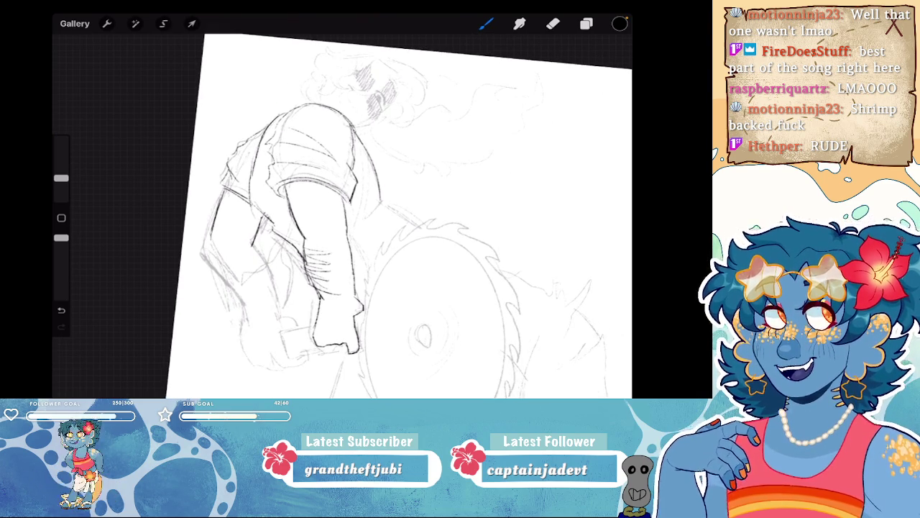
drag(424, 338, 492, 277)
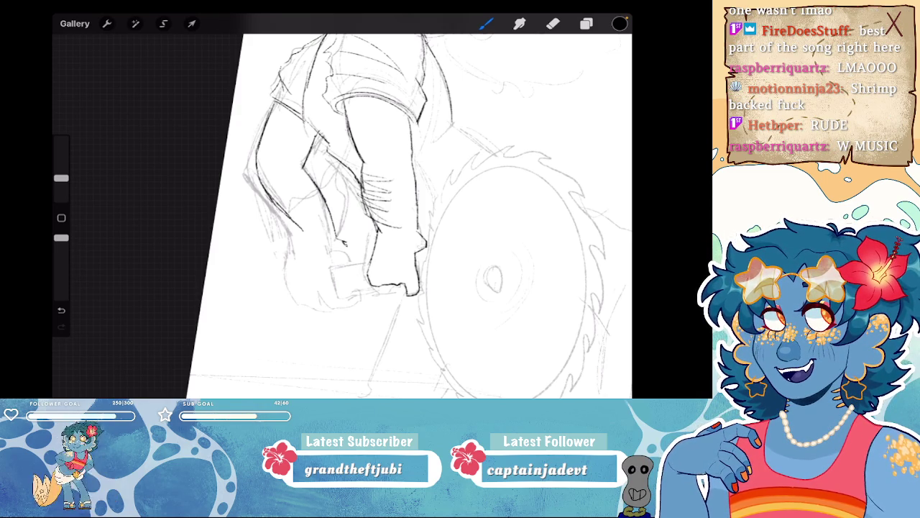
drag(432, 216, 323, 274)
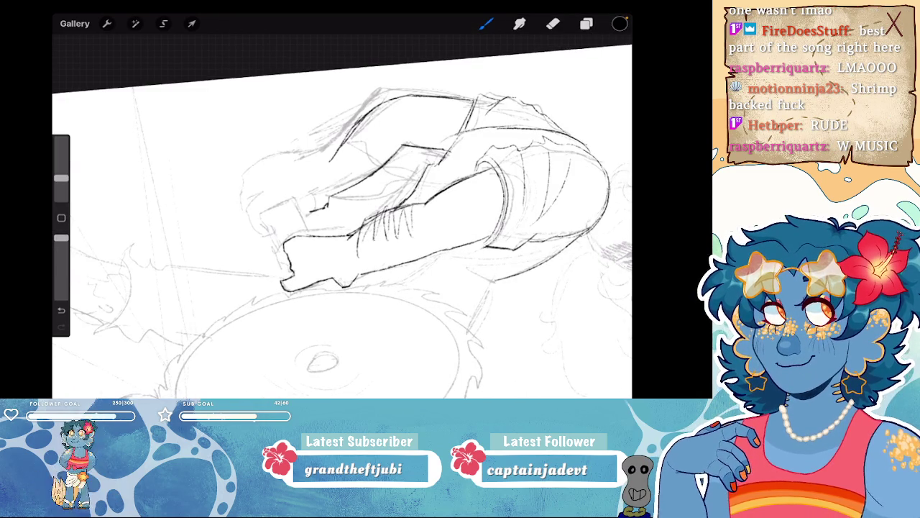
click(587, 24)
click(586, 23)
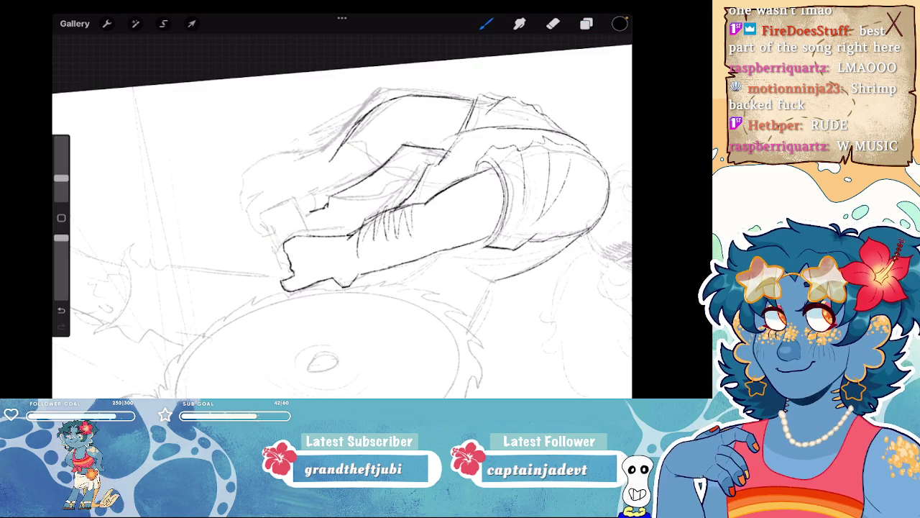
drag(331, 215, 335, 288)
mouse_move(332, 216)
mouse_down()
mouse_move(311, 196)
mouse_move(290, 272)
mouse_up()
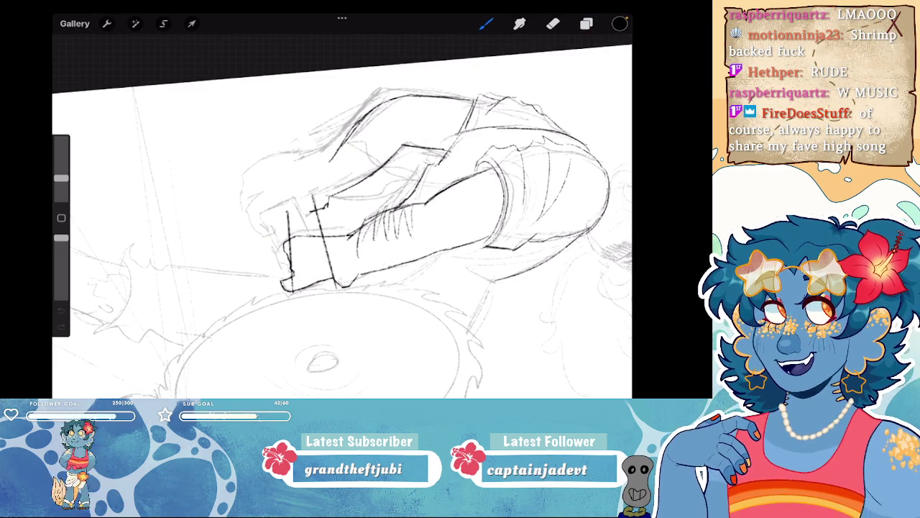
key(ctrl+z)
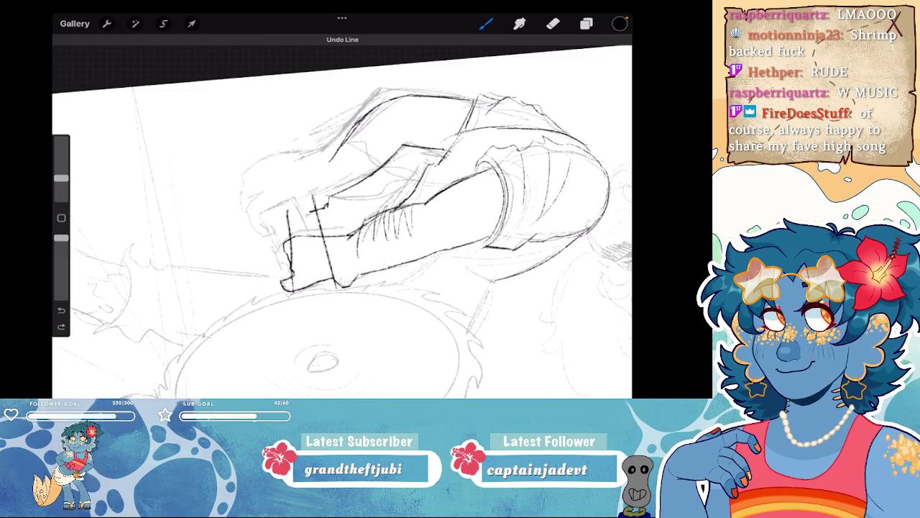
key(ctrl+z)
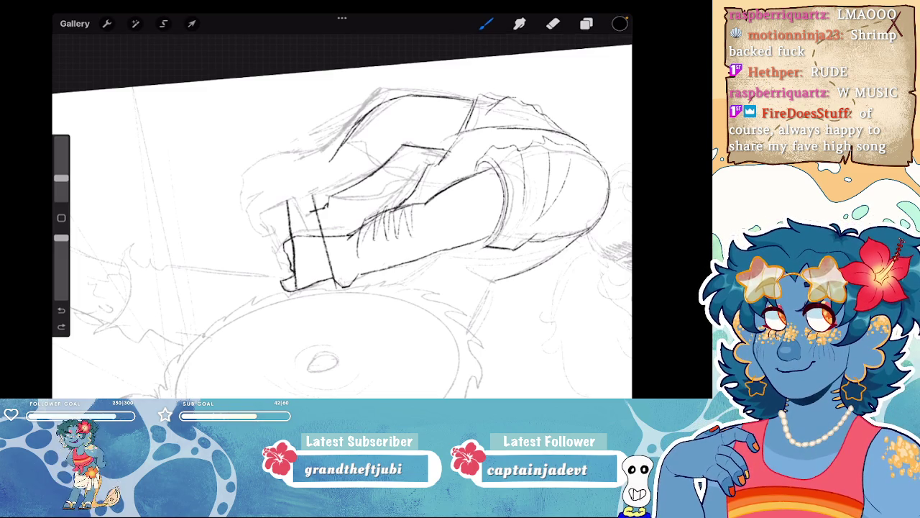
drag(289, 204, 291, 290)
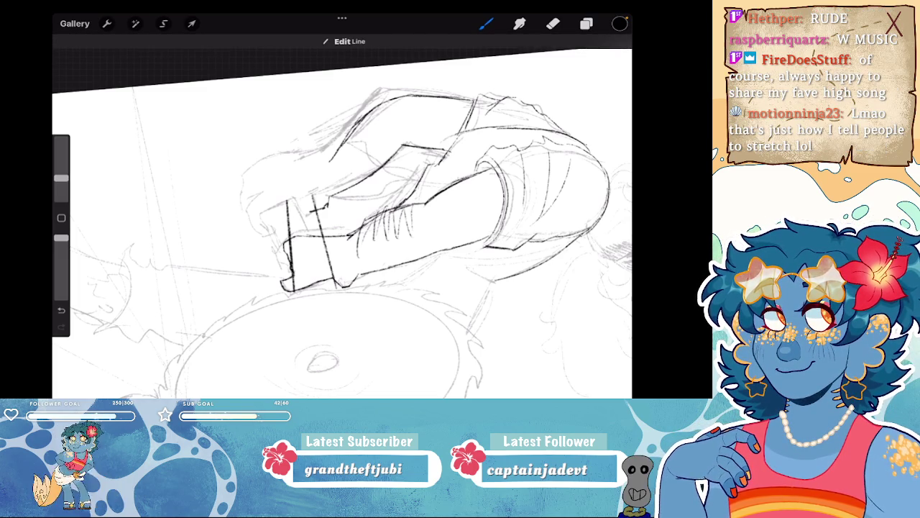
- Erase stray lines below the hand and across its top
click(585, 23)
key(e)
drag(245, 230, 276, 235)
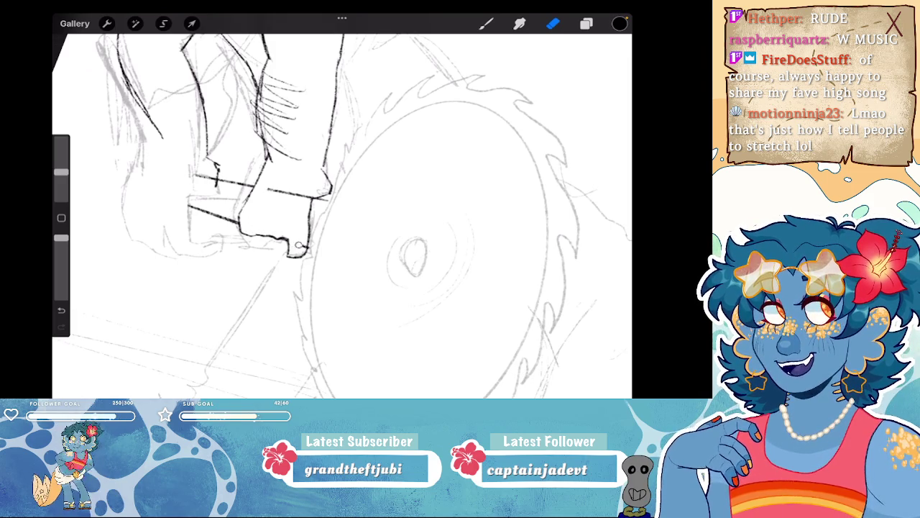
drag(309, 195, 267, 191)
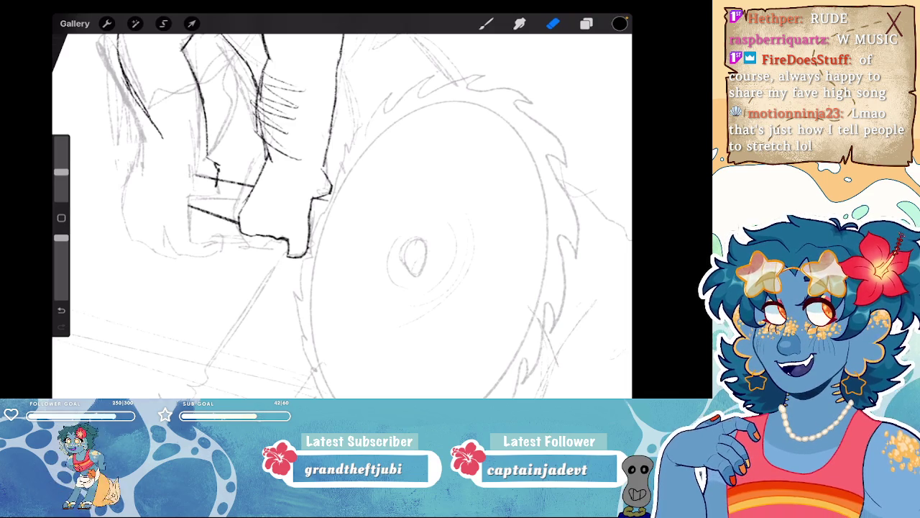
click(586, 24)
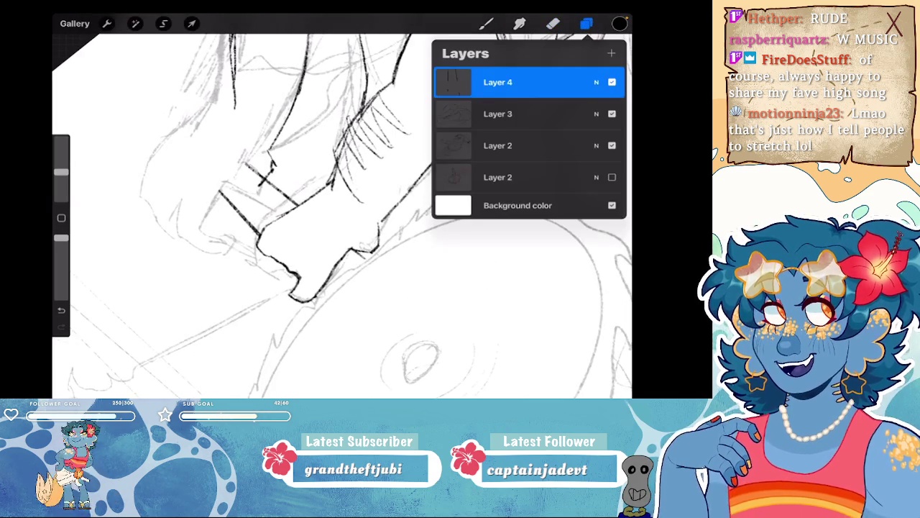
drag(547, 88, 460, 88)
click(602, 88)
click(587, 23)
click(552, 24)
- Ink the clenched fist's outline with small strokes beside it
click(486, 23)
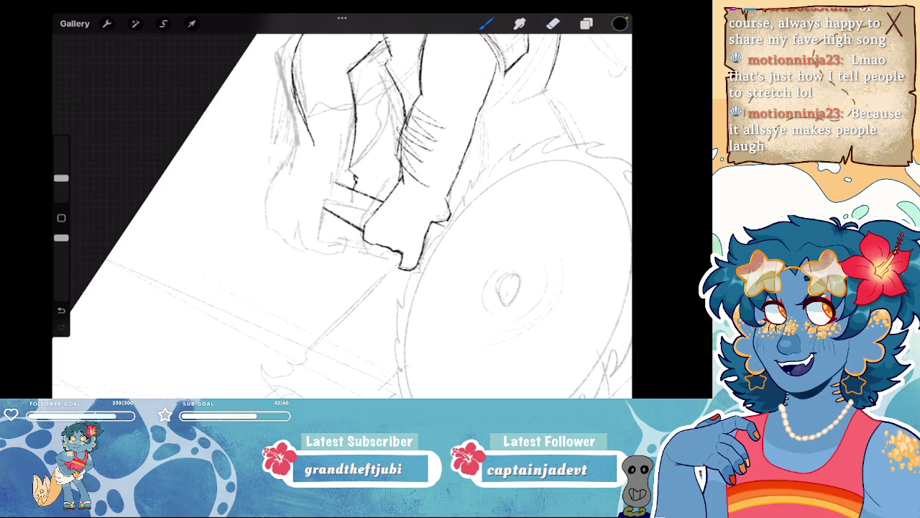
drag(345, 222, 315, 228)
drag(313, 207, 313, 224)
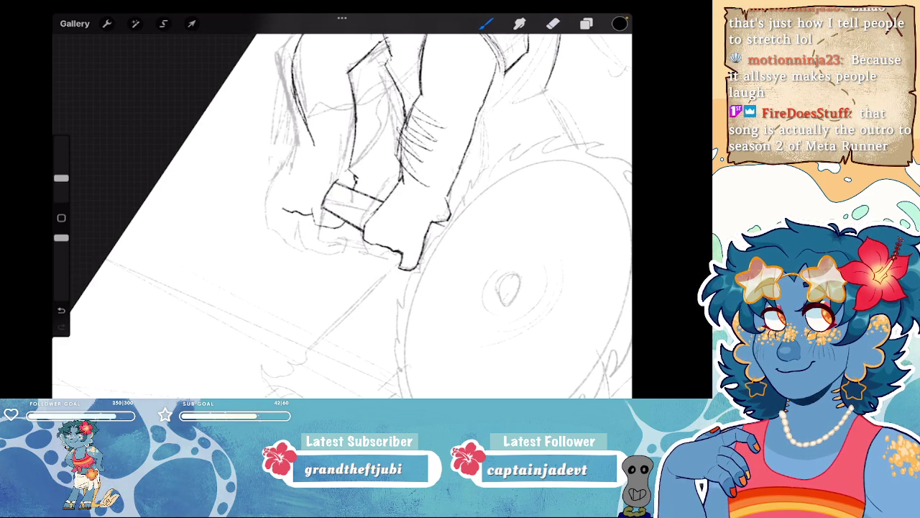
mouse_move(311, 147)
mouse_down()
mouse_move(283, 185)
mouse_move(283, 208)
mouse_up()
scroll(343, 206, down, 5)
scroll(342, 206, down, 5)
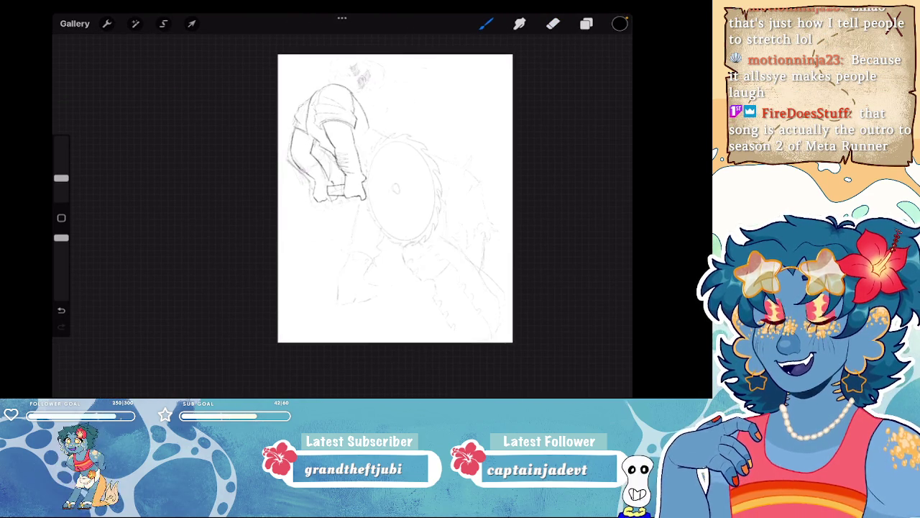
drag(494, 78, 476, 125)
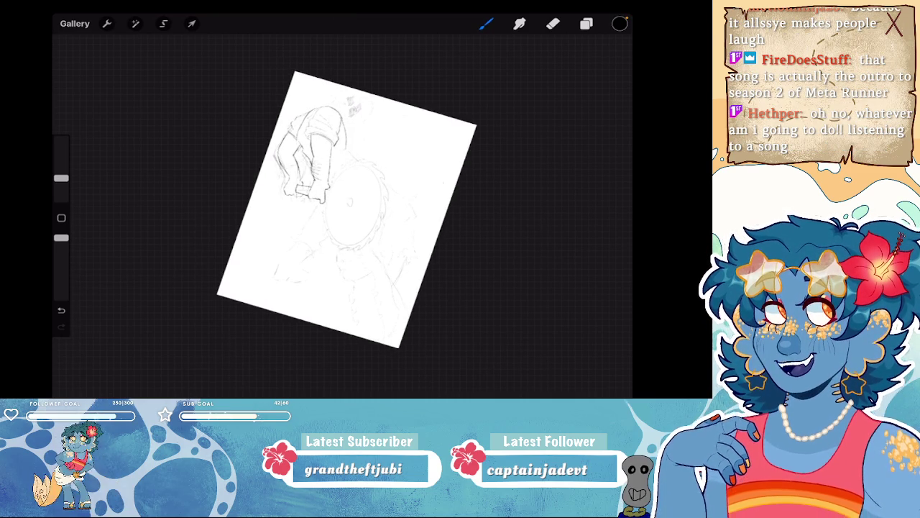
scroll(342, 206, up, 5)
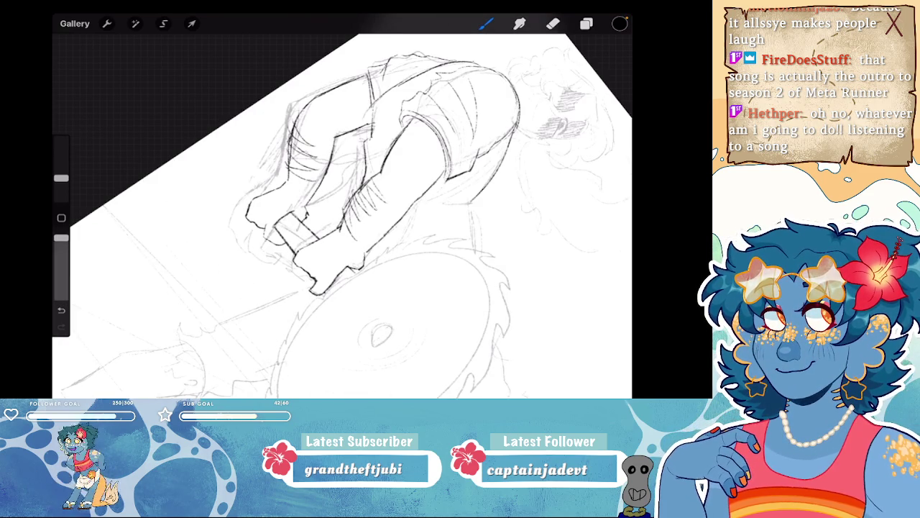
scroll(342, 206, down, 3)
scroll(342, 207, down, 2)
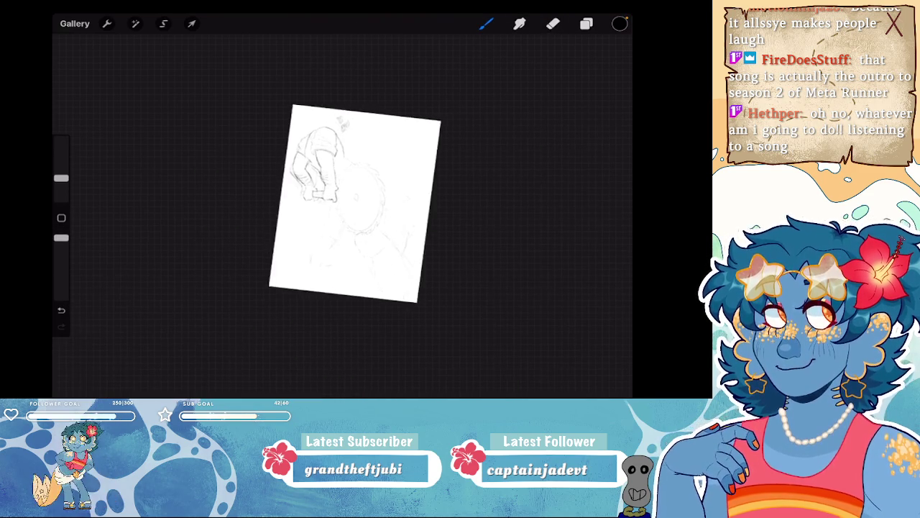
scroll(343, 207, down, 1)
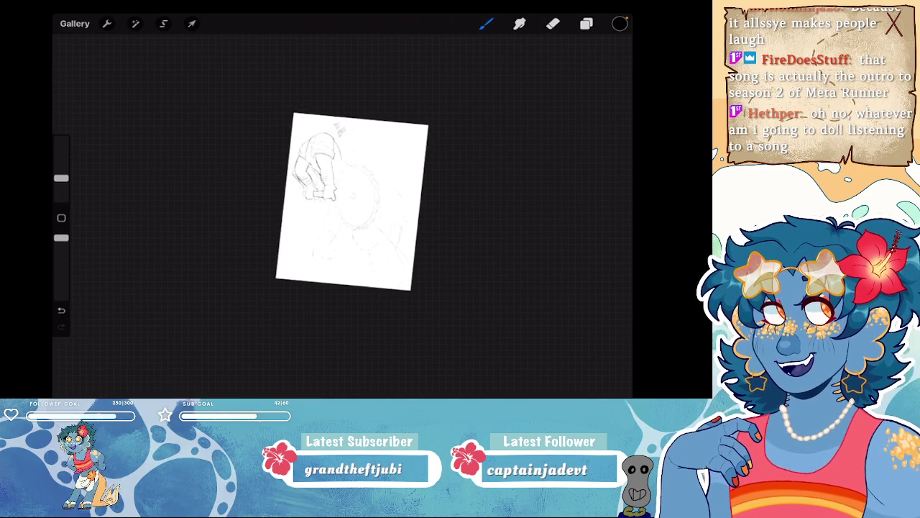
scroll(309, 166, up, 1)
scroll(309, 165, up, 2)
scroll(309, 165, up, 2)
scroll(309, 165, up, 1)
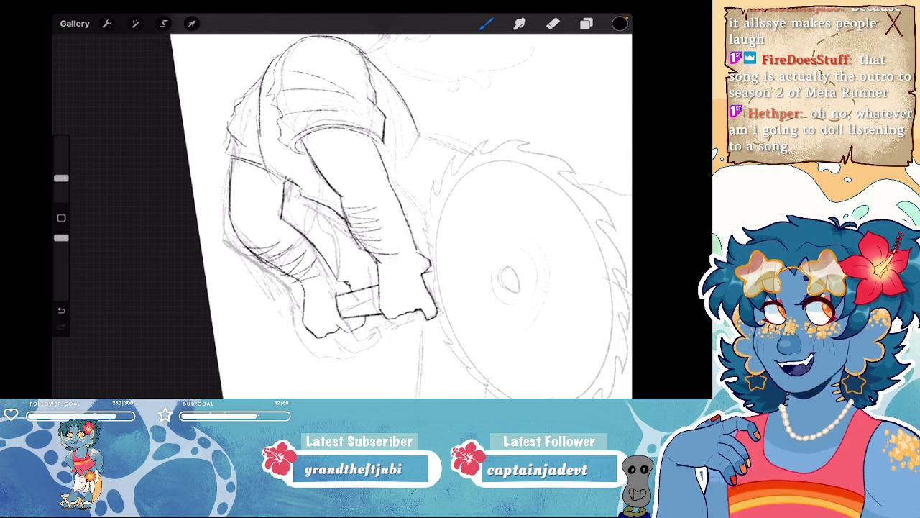
scroll(345, 215, down, 3)
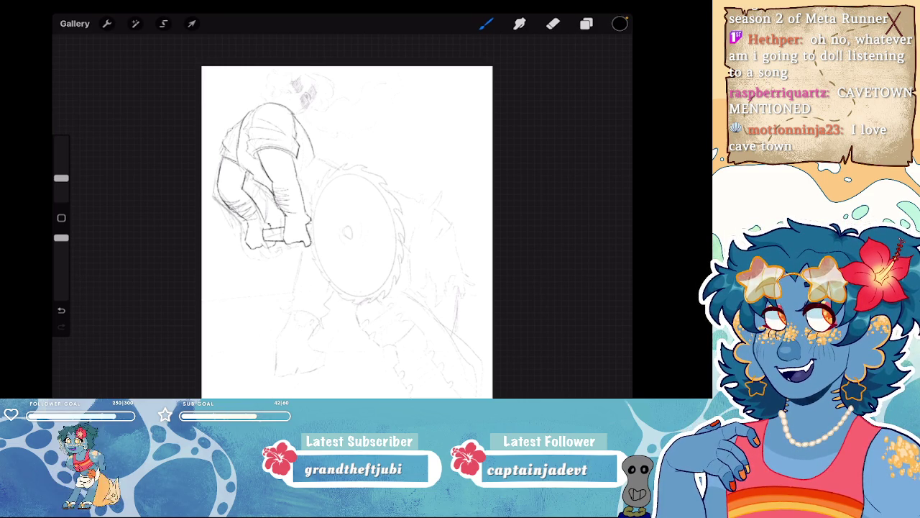
scroll(345, 216, up, 5)
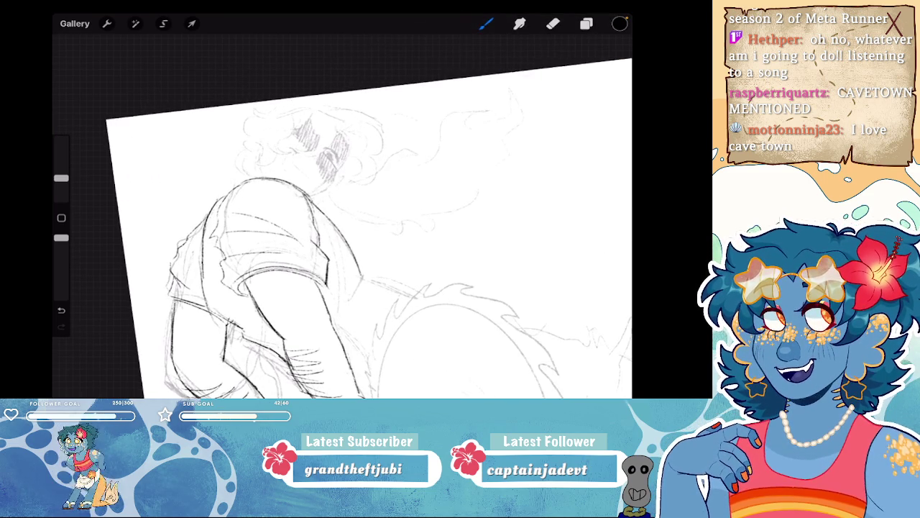
- Draw a dark arc over the curly head, undo it, then redo the last stroke
scroll(345, 215, up, 2)
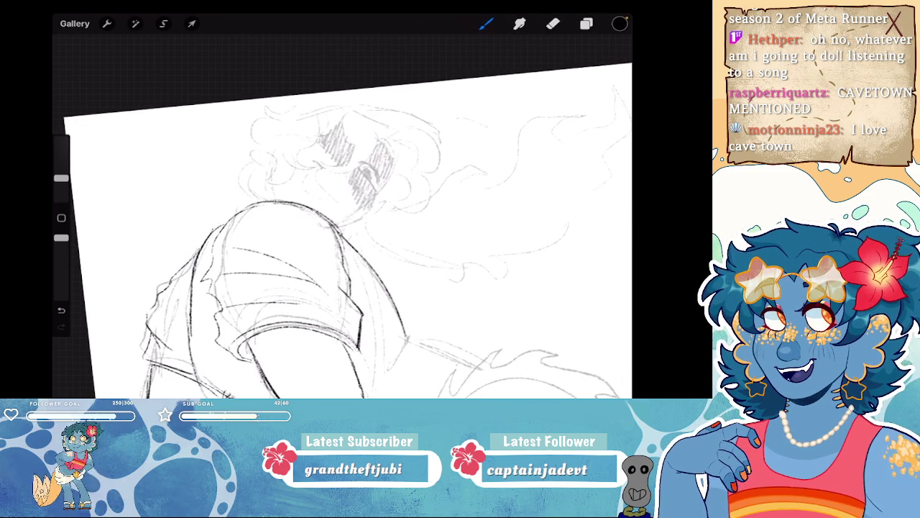
scroll(345, 215, up, 2)
scroll(345, 216, up, 1)
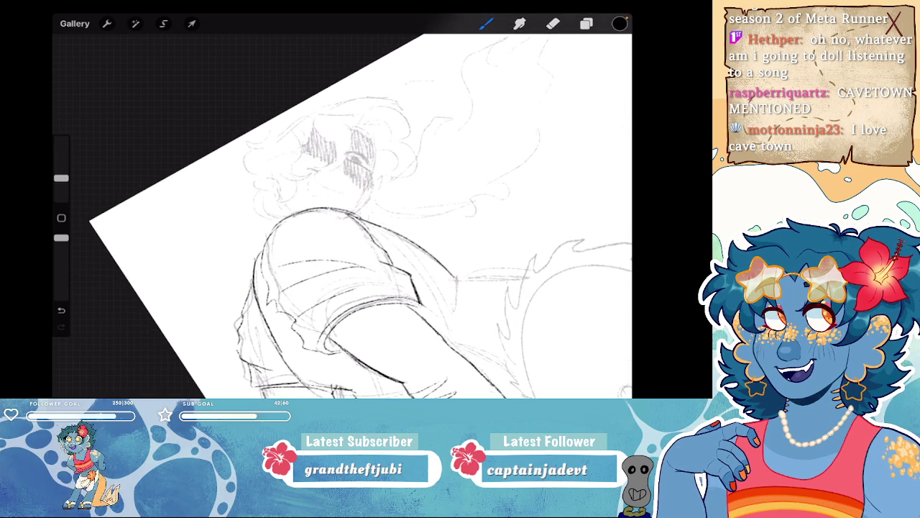
mouse_move(297, 116)
mouse_down()
mouse_move(367, 123)
mouse_move(328, 107)
mouse_move(294, 113)
mouse_up()
key(ctrl+z)
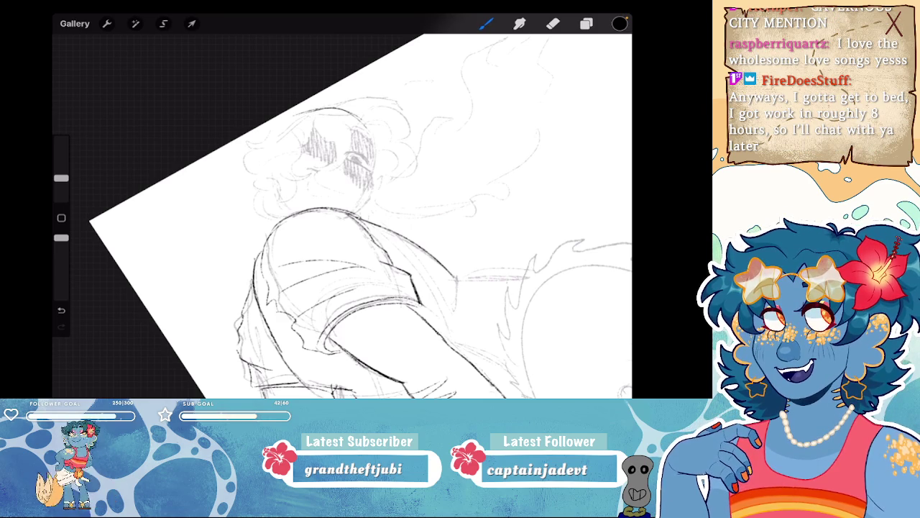
key(ctrl+z)
key(ctrl+shift+z)
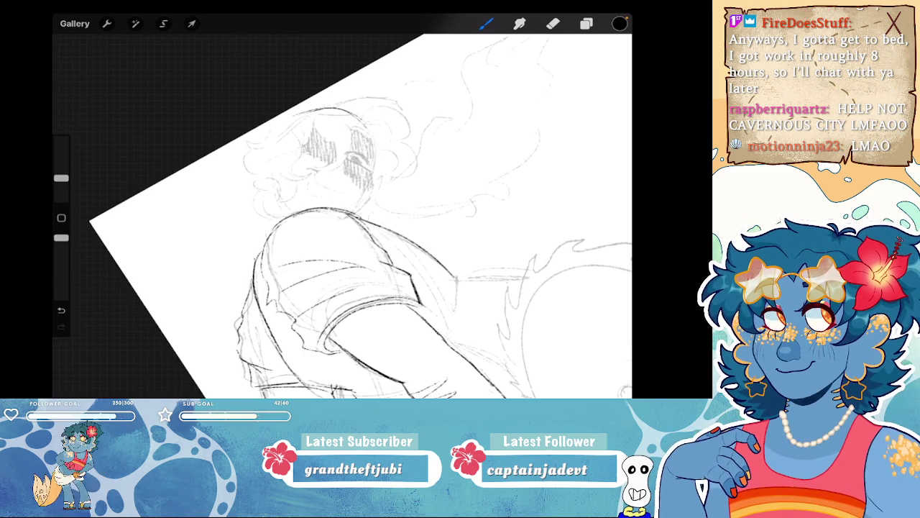
scroll(341, 208, up, 3)
scroll(341, 208, up, 2)
- Ink curls over the top and left of the head, undoing stray strokes
mouse_move(285, 115)
mouse_down()
mouse_move(330, 205)
mouse_move(358, 142)
mouse_move(310, 108)
mouse_move(363, 72)
mouse_up()
key(ctrl+z)
key(ctrl+z)
drag(283, 111, 366, 140)
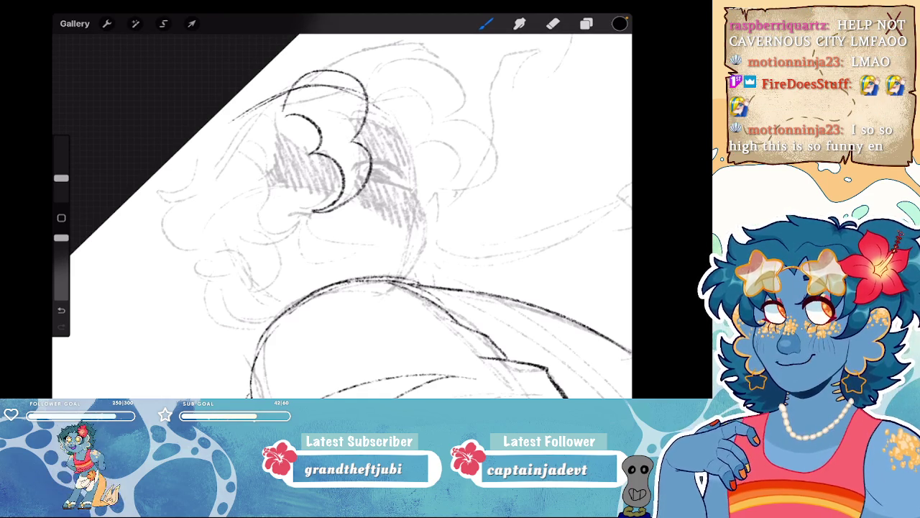
mouse_move(324, 150)
mouse_down()
mouse_move(379, 153)
mouse_move(363, 126)
mouse_move(279, 140)
mouse_up()
key(ctrl+z)
mouse_move(334, 90)
mouse_down()
mouse_move(293, 152)
mouse_move(291, 108)
mouse_move(332, 83)
mouse_up()
drag(323, 215, 388, 180)
drag(359, 216, 316, 237)
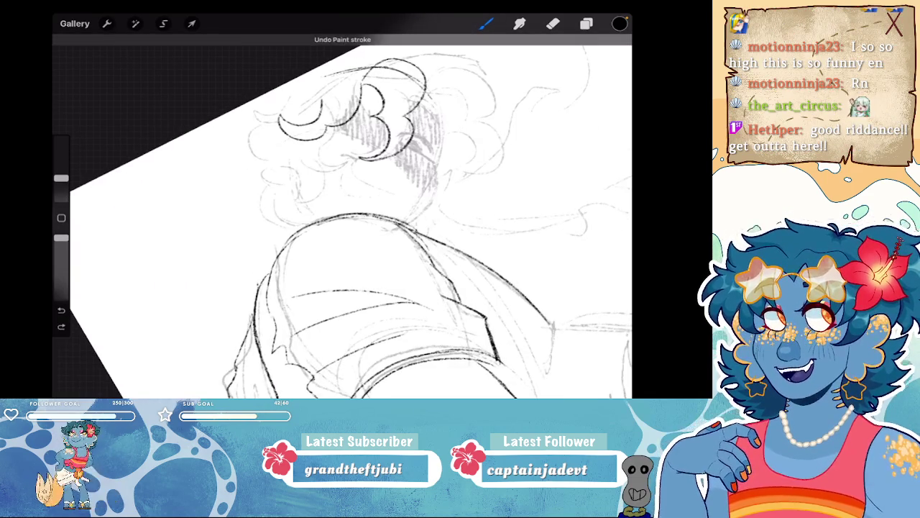
key(ctrl+z)
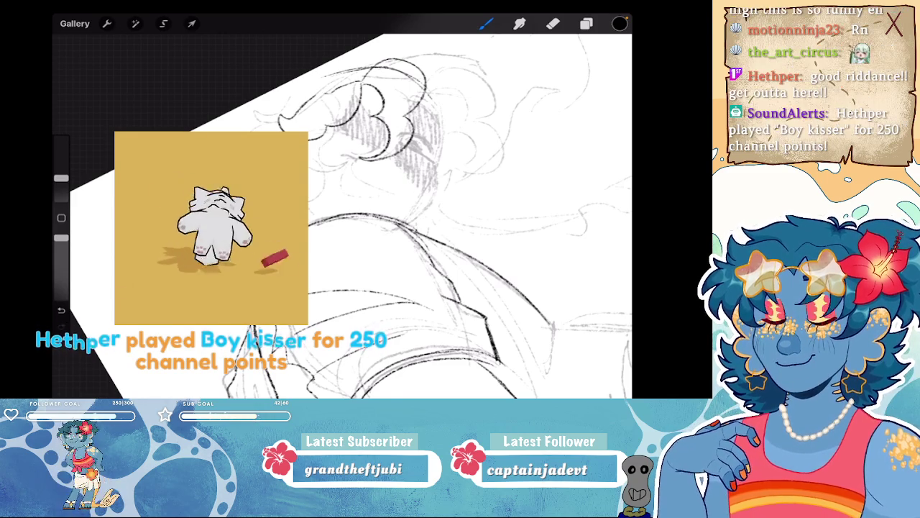
mouse_move(360, 216)
mouse_down()
mouse_move(374, 201)
mouse_move(345, 208)
mouse_up()
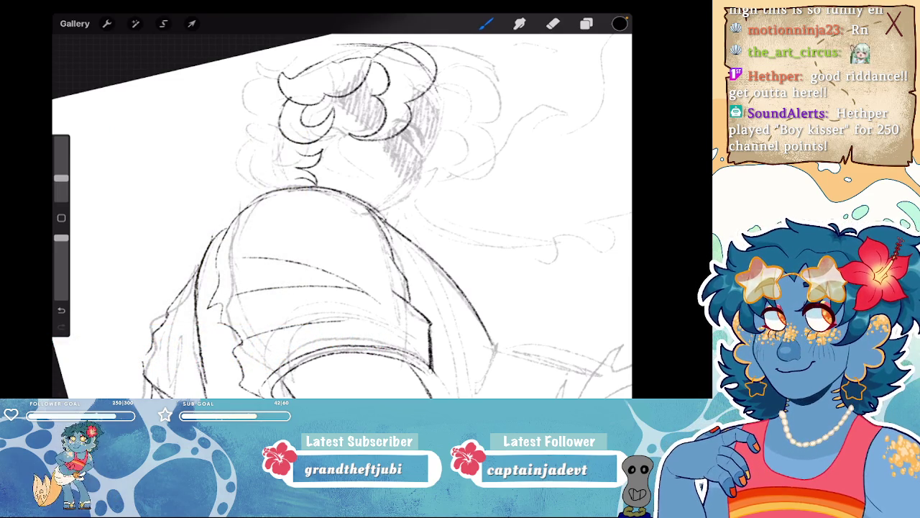
- Zoom out to the whole figure and add a curl on the right of the hair
drag(345, 216, 431, 216)
scroll(345, 215, up, 3)
scroll(345, 216, up, 3)
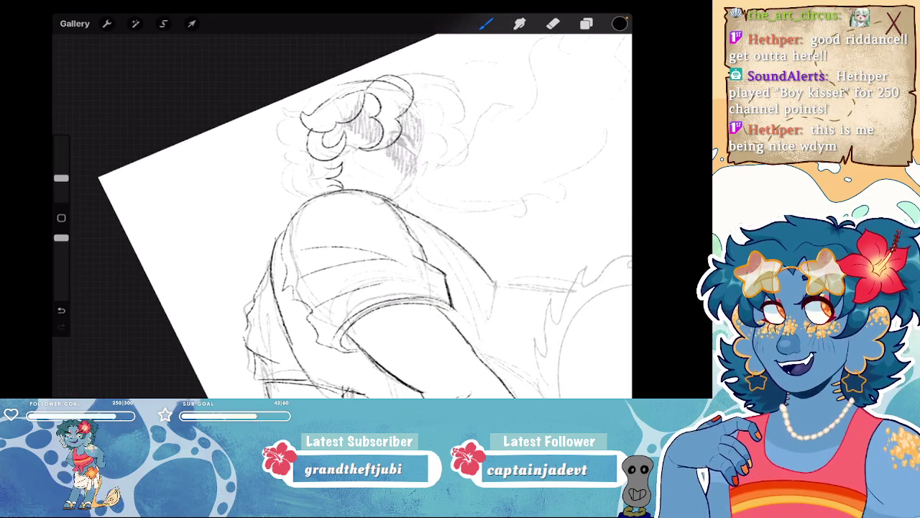
scroll(345, 216, up, 3)
scroll(345, 216, up, 2)
scroll(345, 215, up, 2)
mouse_move(352, 127)
mouse_down()
mouse_move(385, 155)
mouse_move(357, 192)
mouse_move(378, 80)
mouse_move(416, 148)
mouse_move(363, 204)
mouse_up()
- Redraw the right-side hair curls smaller, undoing the oversized attempts
scroll(345, 215, down, 3)
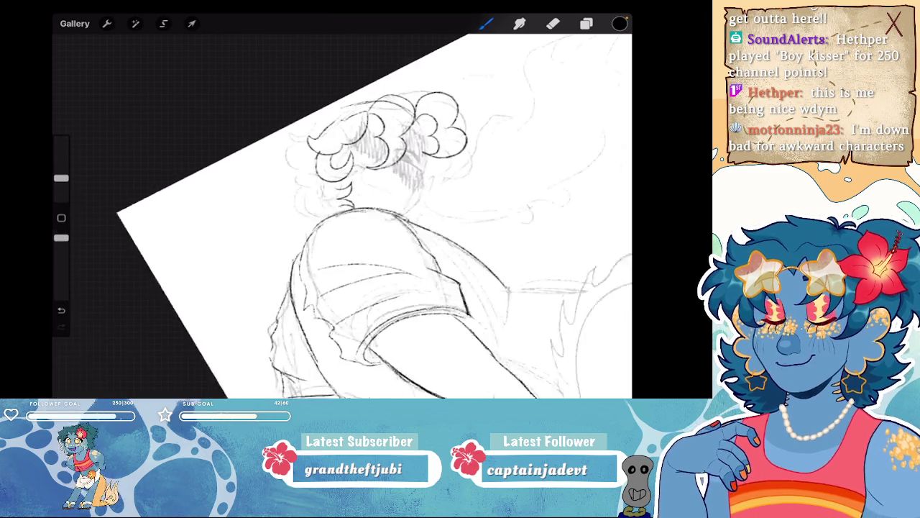
scroll(345, 216, up, 3)
key(ctrl+z)
key(ctrl+z)
mouse_move(341, 135)
mouse_down()
mouse_move(428, 168)
mouse_move(367, 209)
mouse_up()
key(ctrl+z)
drag(417, 160, 364, 213)
key(ctrl+z)
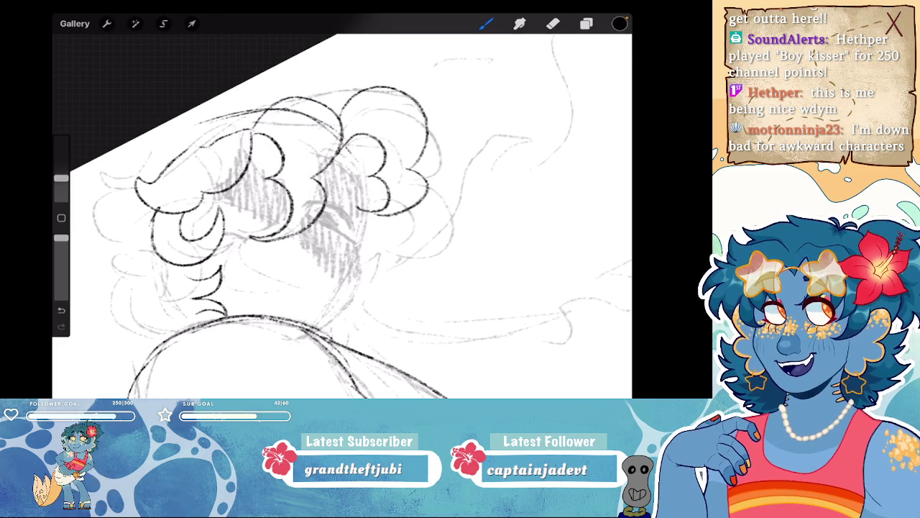
mouse_move(345, 288)
mouse_down()
mouse_move(337, 187)
mouse_move(338, 230)
mouse_move(388, 238)
mouse_move(416, 259)
mouse_move(288, 215)
mouse_move(346, 180)
mouse_up()
- Check the ink layer's blending options in the Layers panel
click(586, 24)
click(596, 114)
click(587, 24)
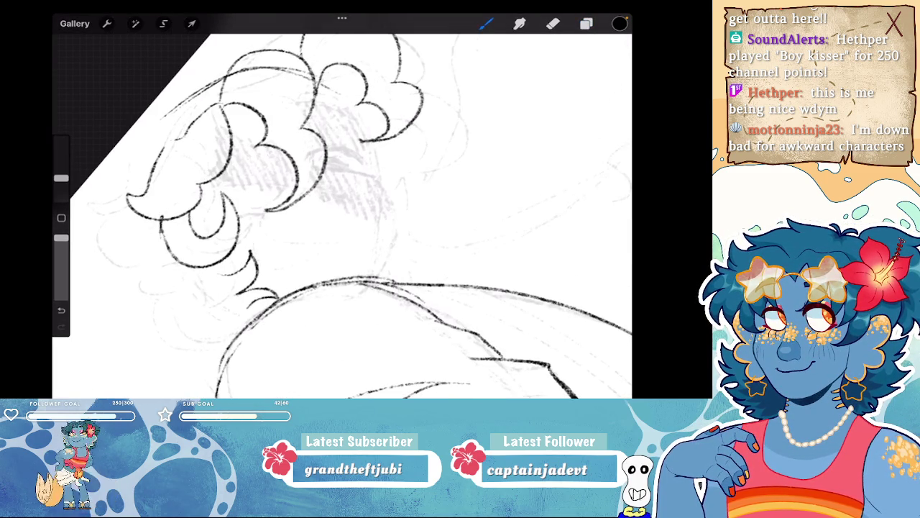
- Ink a dark, thick right edge of the bun down toward the neck, plus its lower edge
mouse_move(360, 115)
mouse_down()
mouse_move(393, 223)
mouse_move(377, 276)
mouse_up()
mouse_move(345, 216)
mouse_down()
mouse_move(288, 179)
mouse_move(345, 215)
mouse_up()
drag(413, 133, 410, 214)
scroll(345, 215, up, 2)
scroll(345, 215, up, 2)
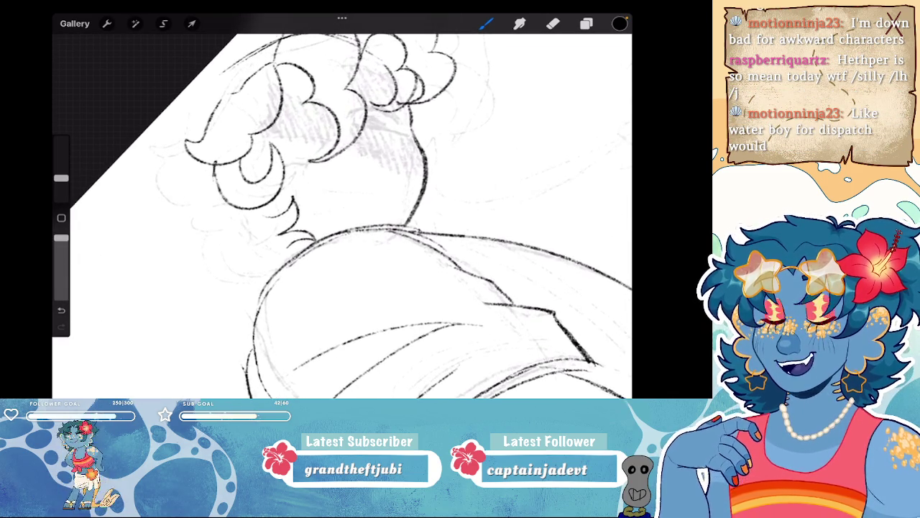
scroll(345, 215, up, 2)
scroll(345, 216, up, 2)
drag(370, 115, 320, 71)
- Go over the bun's lower edge and shade its underside dark
mouse_move(369, 116)
mouse_down()
mouse_move(315, 73)
mouse_move(311, 104)
mouse_move(373, 119)
mouse_up()
mouse_move(346, 85)
mouse_down()
mouse_move(312, 100)
mouse_move(309, 86)
mouse_up()
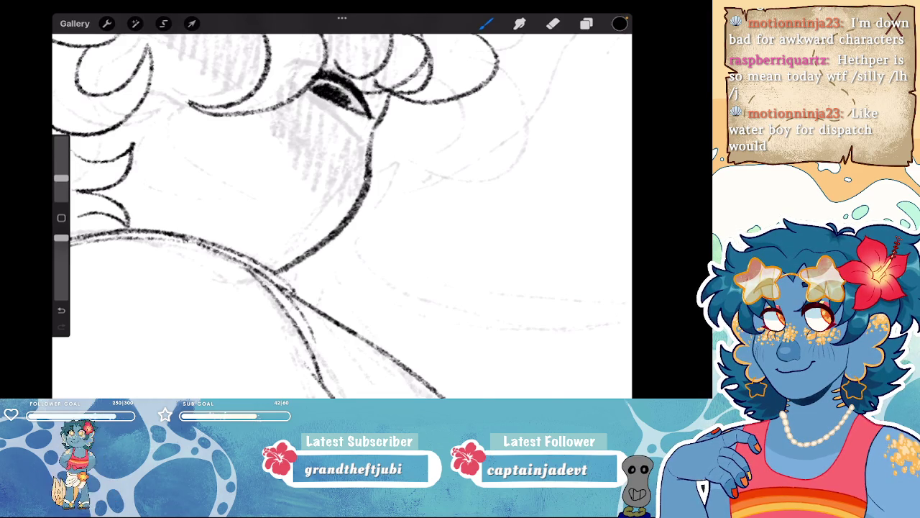
scroll(342, 215, down, 3)
scroll(342, 216, down, 2)
scroll(343, 215, down, 2)
scroll(342, 215, up, 5)
- Darken the eye and draw a diagonal band across the hair to the eye
drag(353, 113, 364, 125)
scroll(342, 216, down, 3)
scroll(342, 216, down, 2)
scroll(342, 216, up, 2)
scroll(342, 216, up, 3)
scroll(342, 216, up, 2)
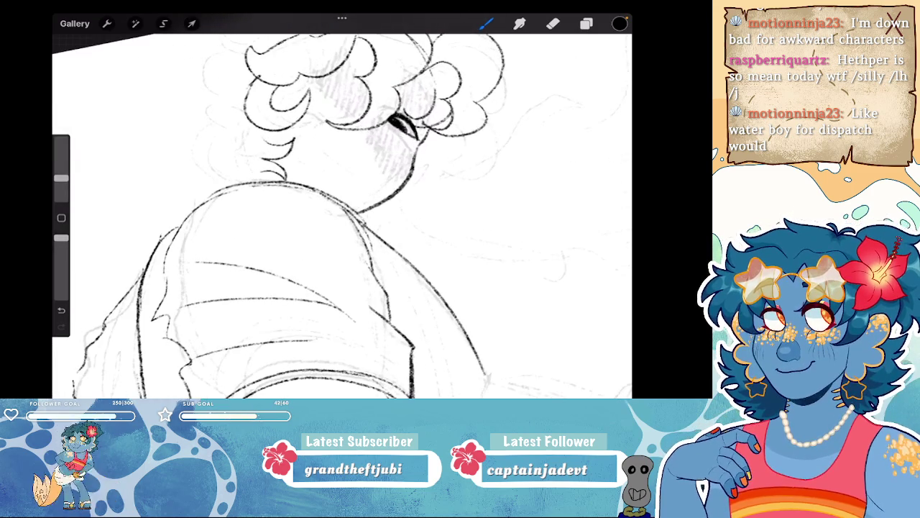
mouse_move(300, 85)
mouse_down()
mouse_move(356, 120)
mouse_move(408, 184)
mouse_up()
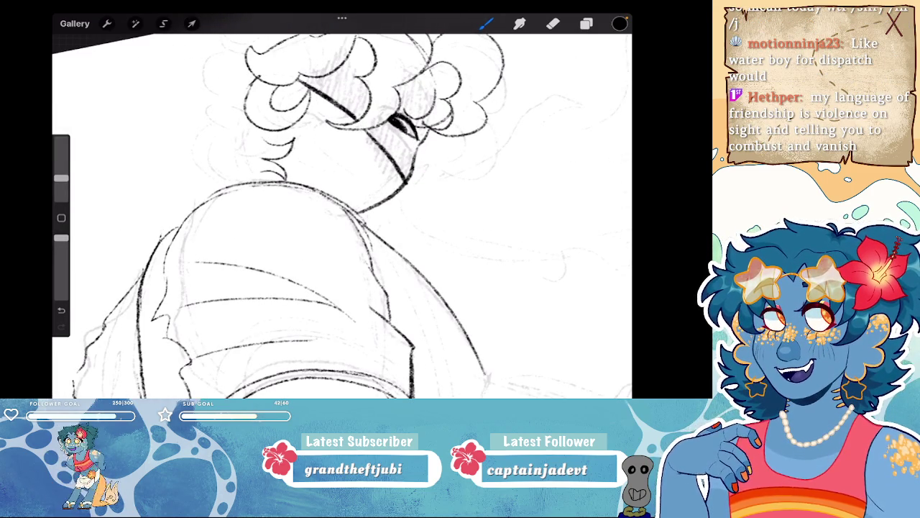
scroll(342, 215, up, 1)
scroll(342, 215, up, 1)
scroll(342, 216, up, 1)
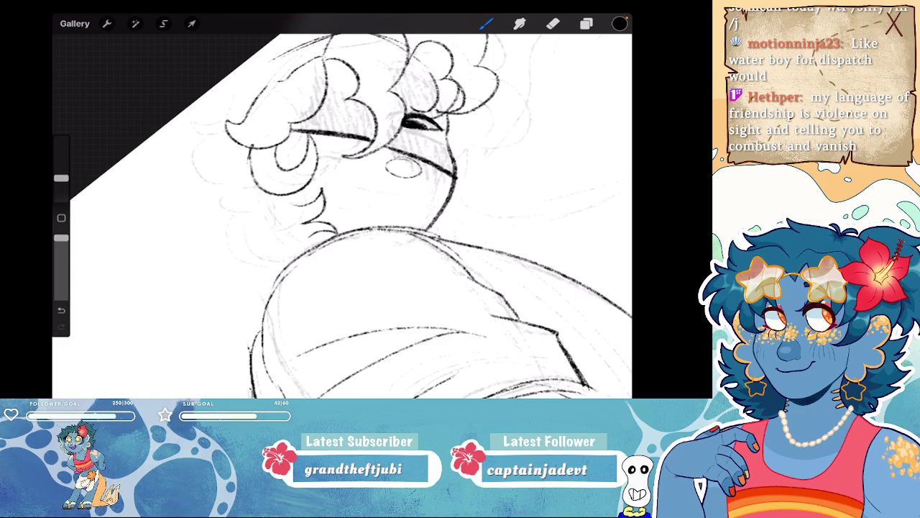
- Try small face strokes and a cheek-to-jaw curve, undoing the failed attempts
drag(380, 172, 422, 183)
scroll(343, 216, up, 1)
key(ctrl+z)
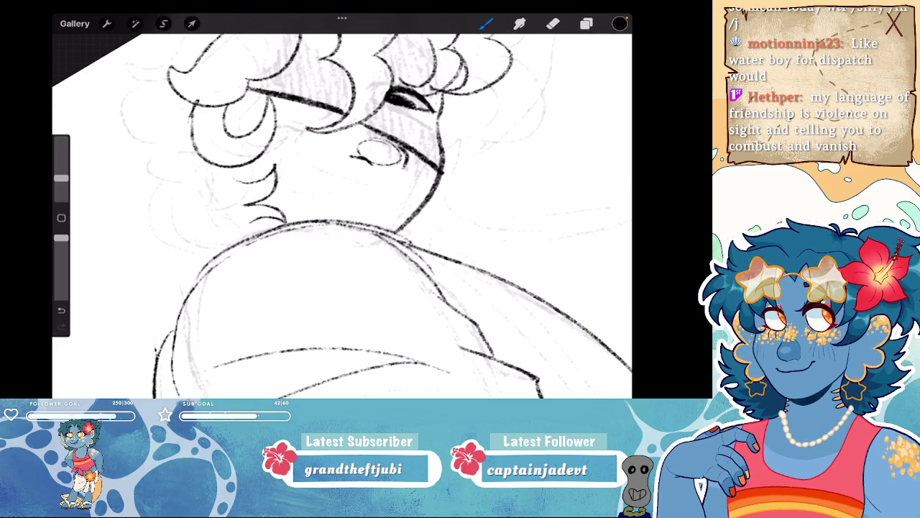
scroll(342, 216, down, 2)
mouse_move(406, 164)
mouse_down()
mouse_move(280, 110)
mouse_move(306, 167)
mouse_move(368, 170)
mouse_up()
scroll(342, 215, down, 2)
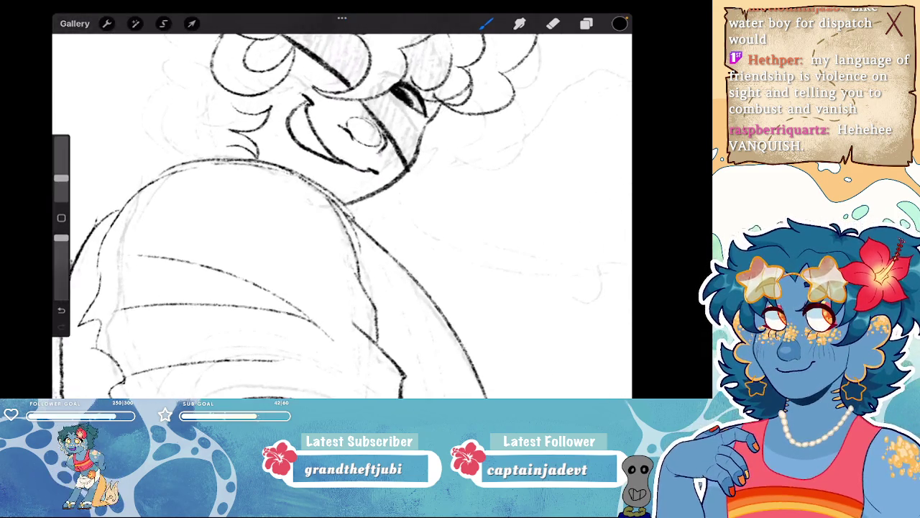
key(ctrl+z)
scroll(343, 215, down, 2)
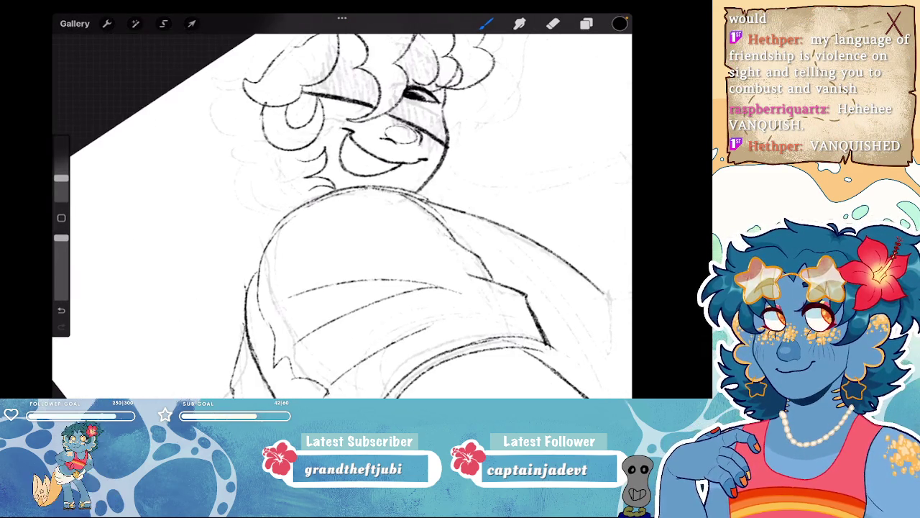
scroll(342, 215, down, 3)
key(ctrl+z)
- Remove the last face stroke and attempt a thin mouth line, then undo it
scroll(342, 216, up, 5)
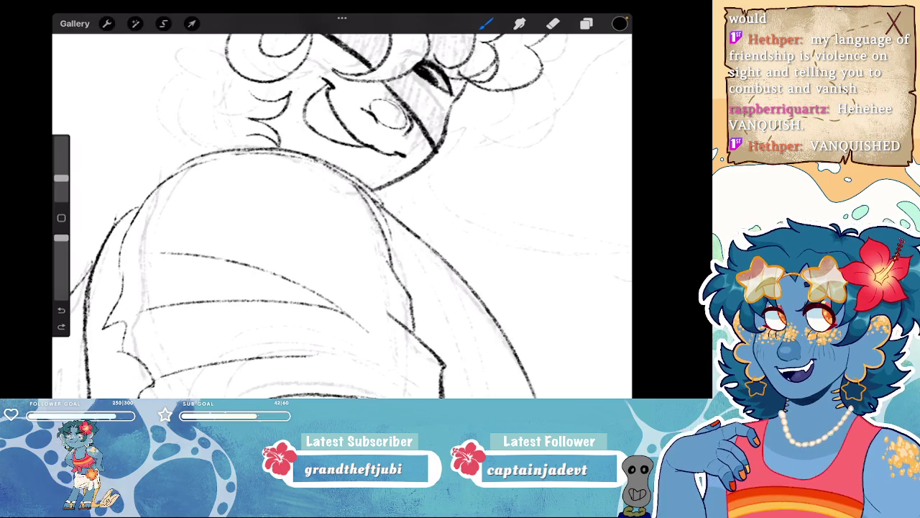
scroll(342, 216, down, 3)
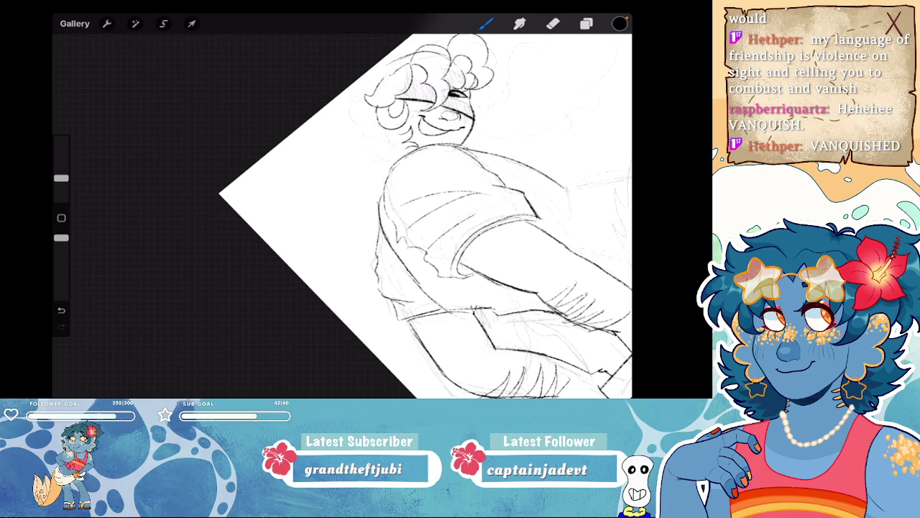
scroll(342, 208, up, 5)
scroll(342, 208, up, 3)
scroll(342, 208, up, 2)
key(ctrl+z)
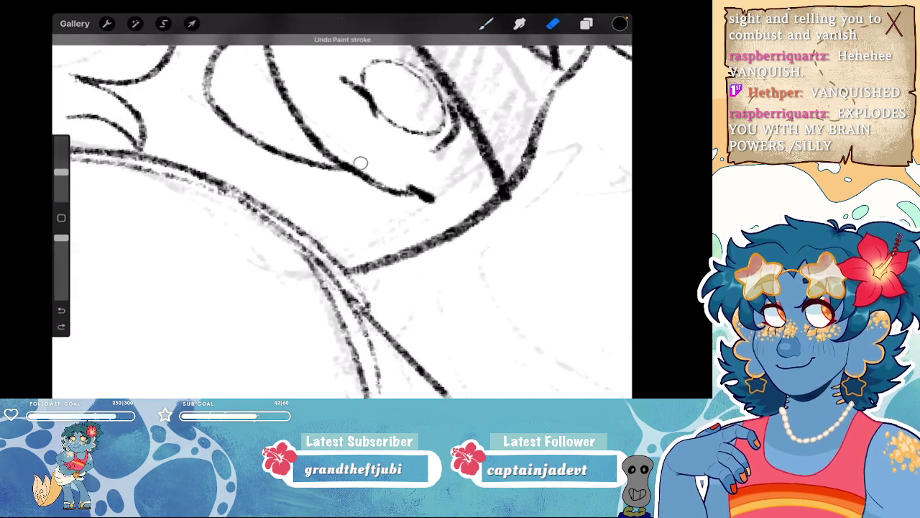
scroll(343, 209, down, 3)
drag(380, 189, 328, 168)
scroll(342, 208, down, 3)
scroll(342, 209, down, 2)
key(ctrl+z)
- Retry the small mouth stroke, undo it, and ink a curving stroke on the hair
scroll(342, 208, up, 2)
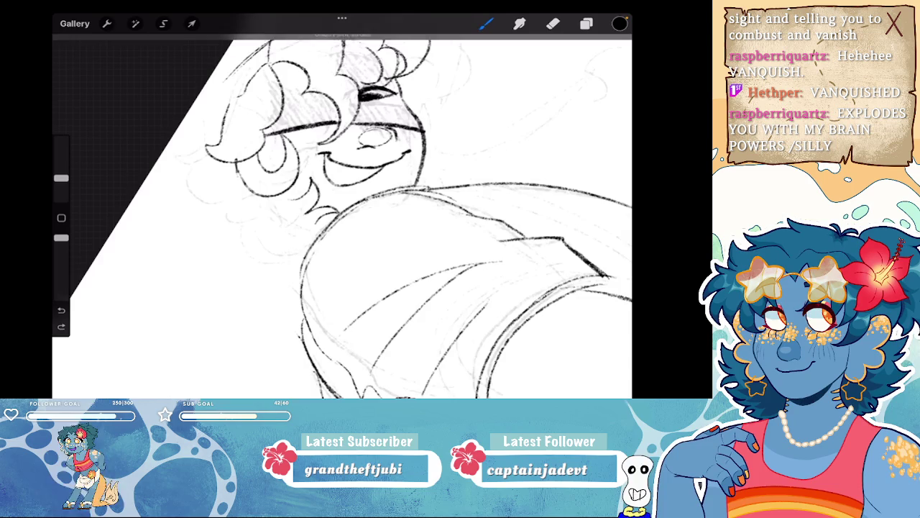
scroll(342, 208, down, 3)
scroll(342, 208, down, 1)
scroll(342, 209, up, 3)
key(ctrl+z)
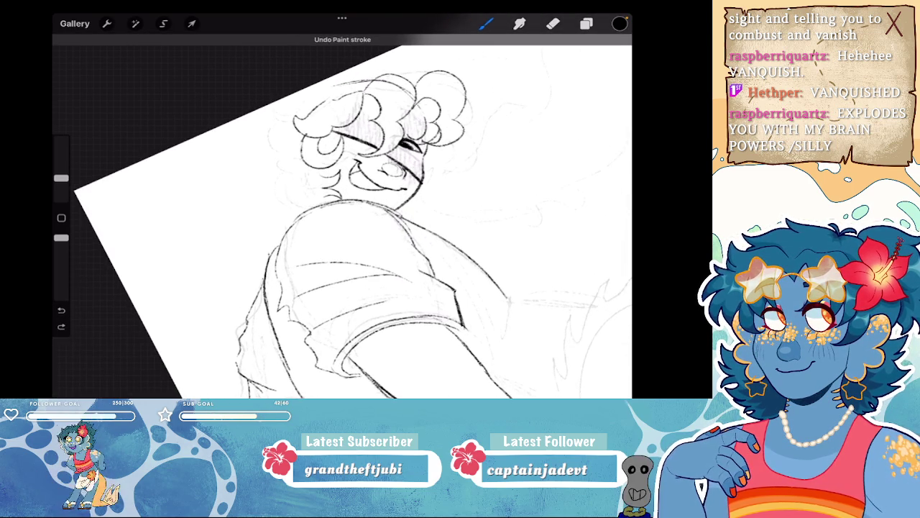
drag(352, 164, 360, 167)
key(ctrl+z)
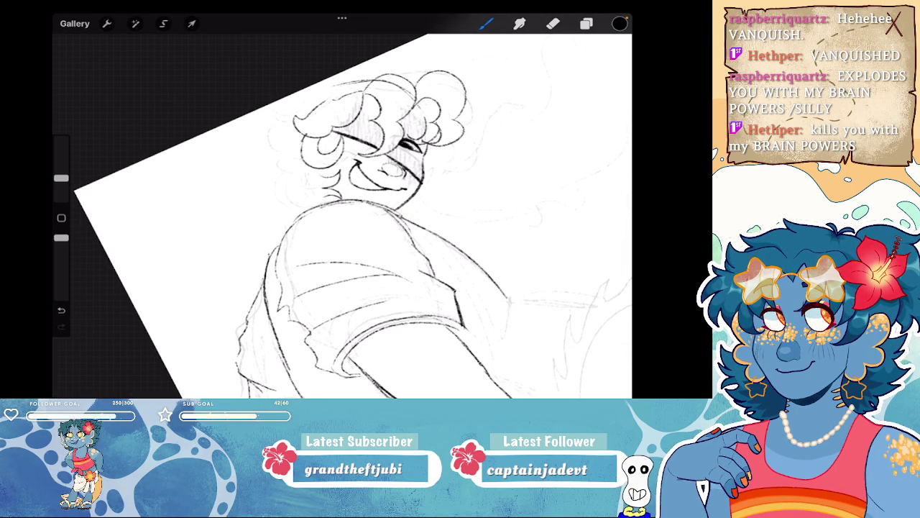
scroll(343, 208, down, 3)
scroll(342, 208, up, 3)
scroll(342, 208, up, 2)
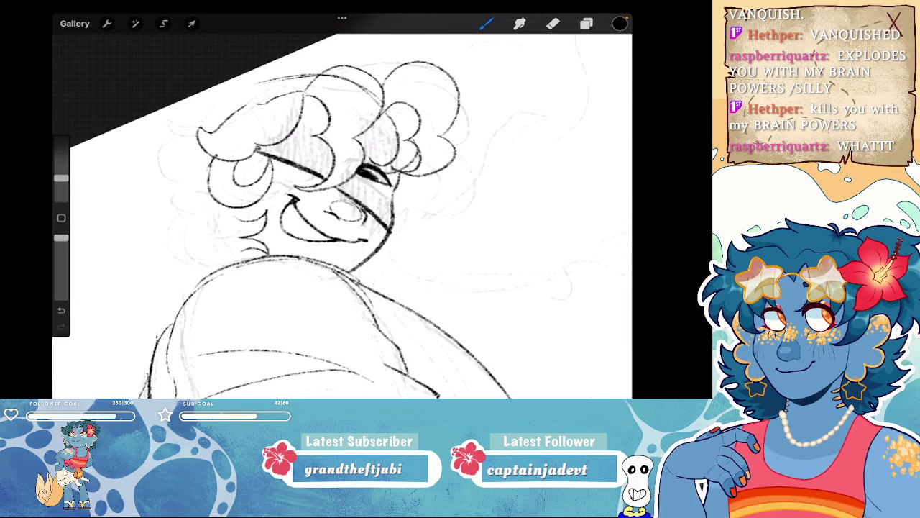
mouse_move(258, 148)
mouse_down()
mouse_move(306, 96)
mouse_move(313, 132)
mouse_move(325, 123)
mouse_move(276, 159)
mouse_move(263, 157)
mouse_move(318, 176)
mouse_up()
- Fill a hair shape black, undo it, and erase stray marks in the hair
mouse_move(315, 137)
mouse_down()
mouse_move(328, 167)
mouse_move(304, 170)
mouse_move(289, 148)
mouse_move(286, 158)
mouse_up()
mouse_move(298, 150)
mouse_down()
mouse_move(293, 161)
mouse_move(276, 152)
mouse_up()
drag(288, 142, 272, 153)
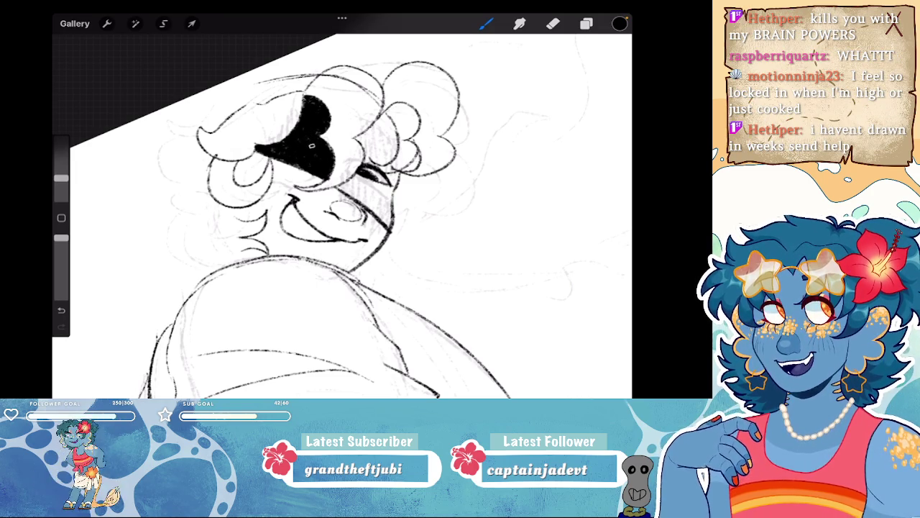
key(ctrl+z)
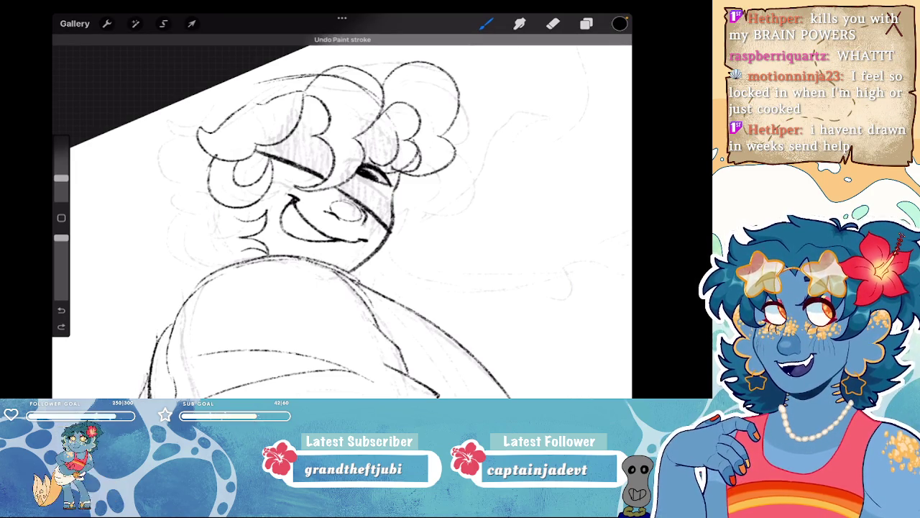
click(553, 24)
drag(291, 122, 258, 147)
click(486, 24)
- Redraw the hair curls and upper hair line, thickening the diagonal hair stroke
drag(305, 97, 291, 143)
mouse_move(284, 104)
mouse_down()
mouse_move(260, 147)
mouse_move(245, 155)
mouse_up()
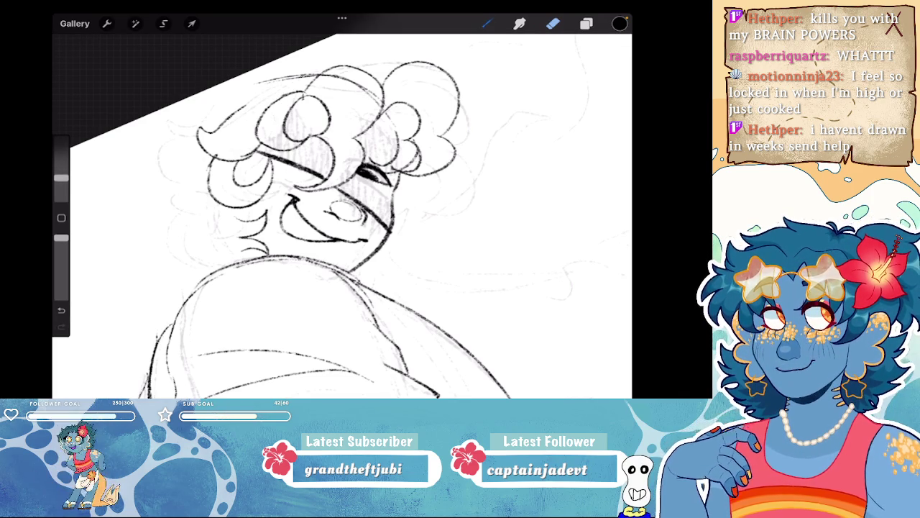
drag(244, 104, 308, 83)
scroll(341, 208, down, 5)
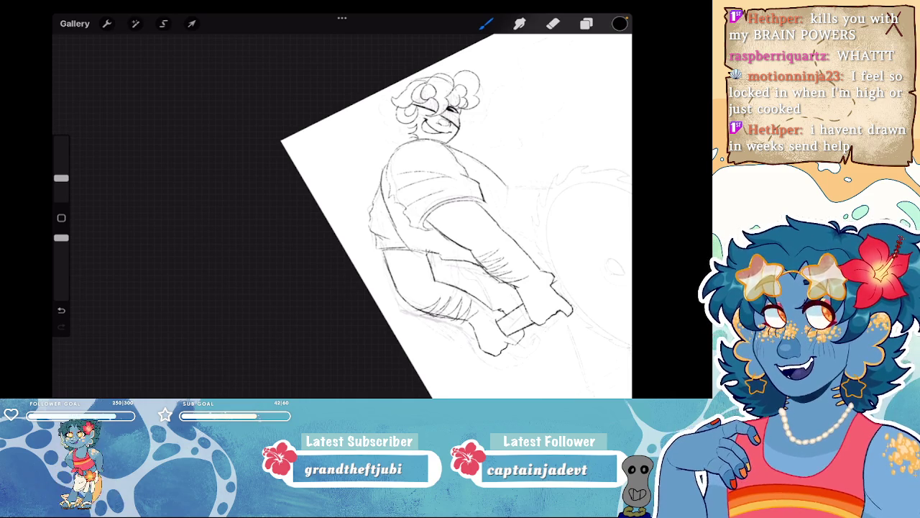
scroll(431, 108, up, 5)
scroll(345, 144, up, 2)
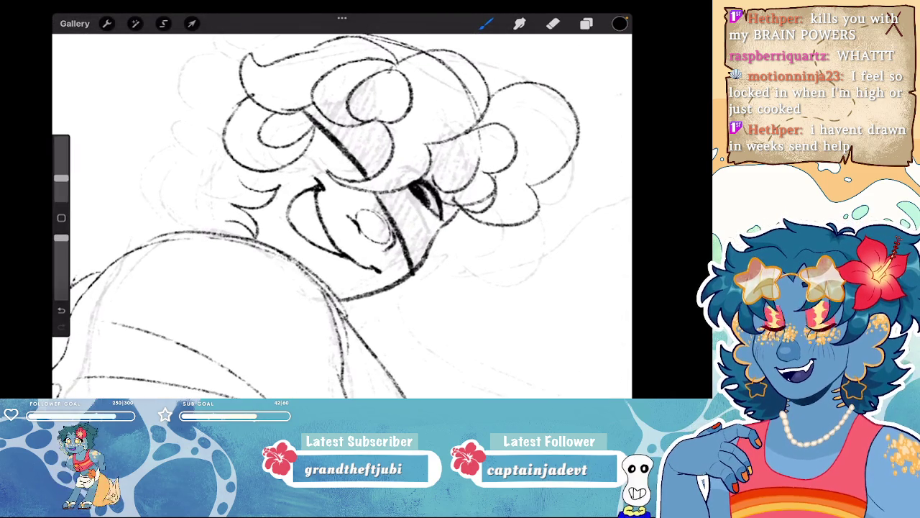
mouse_move(308, 107)
mouse_down()
mouse_move(366, 165)
mouse_move(395, 129)
mouse_up()
- Fill the hair curl solid black, closing the remaining white gaps
mouse_move(331, 122)
mouse_down()
mouse_move(359, 136)
mouse_move(374, 170)
mouse_up()
drag(353, 137, 380, 172)
mouse_move(380, 129)
mouse_down()
mouse_move(371, 172)
mouse_move(388, 165)
mouse_move(373, 141)
mouse_up()
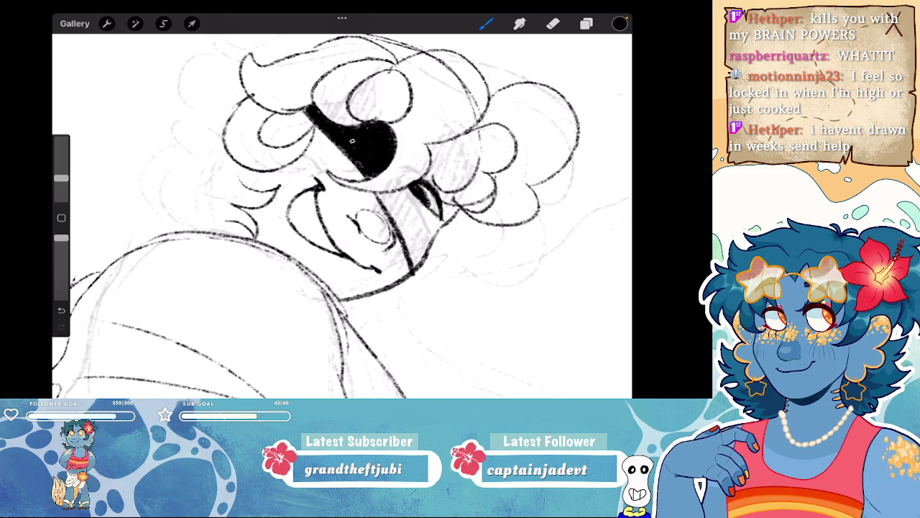
mouse_move(327, 117)
mouse_down()
mouse_move(295, 173)
mouse_move(327, 185)
mouse_move(359, 176)
mouse_move(366, 136)
mouse_move(338, 115)
mouse_move(309, 180)
mouse_move(349, 176)
mouse_up()
mouse_move(352, 126)
mouse_down()
mouse_move(359, 172)
mouse_move(348, 158)
mouse_up()
drag(343, 108, 312, 177)
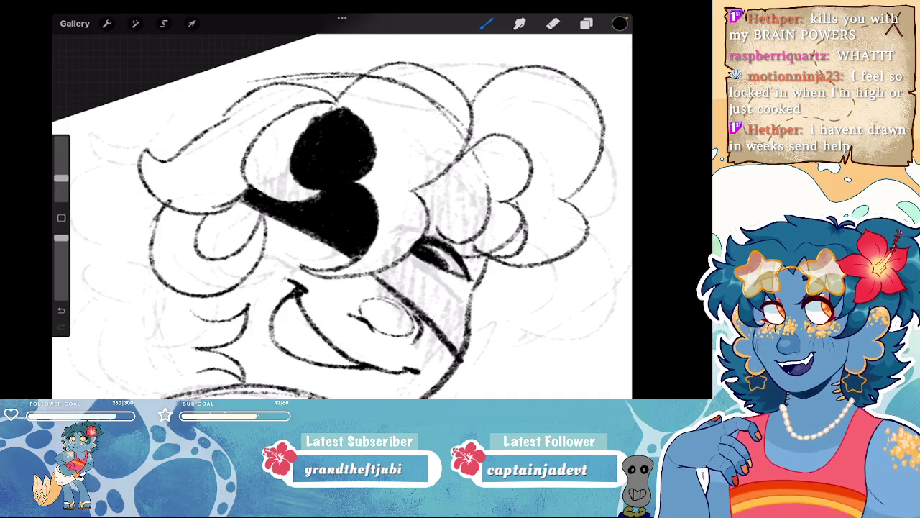
scroll(342, 208, down, 5)
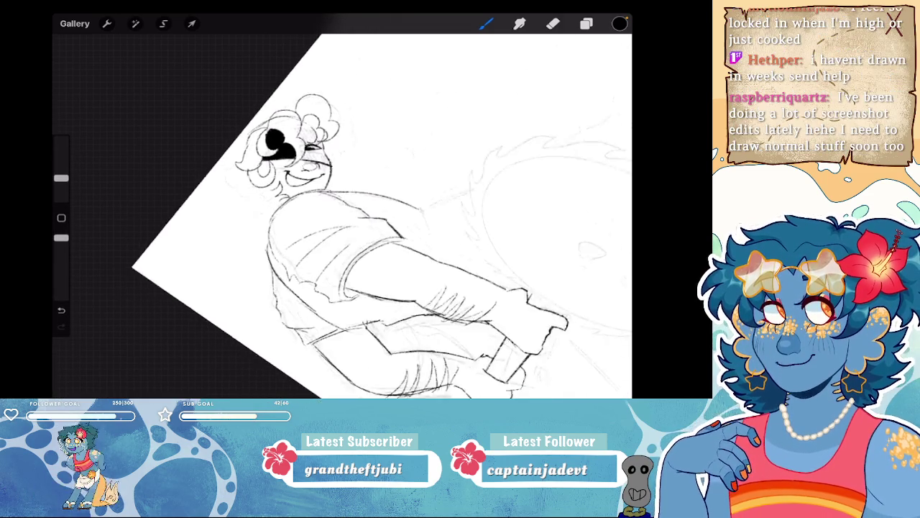
scroll(316, 166, up, 5)
- Fill the shape beside the eye, darken the eye band, and extend black under the hair
mouse_move(327, 199)
mouse_down()
mouse_move(290, 188)
mouse_move(270, 203)
mouse_move(347, 269)
mouse_move(345, 207)
mouse_move(288, 193)
mouse_move(344, 209)
mouse_move(271, 210)
mouse_move(330, 248)
mouse_move(319, 216)
mouse_move(338, 241)
mouse_move(324, 211)
mouse_up()
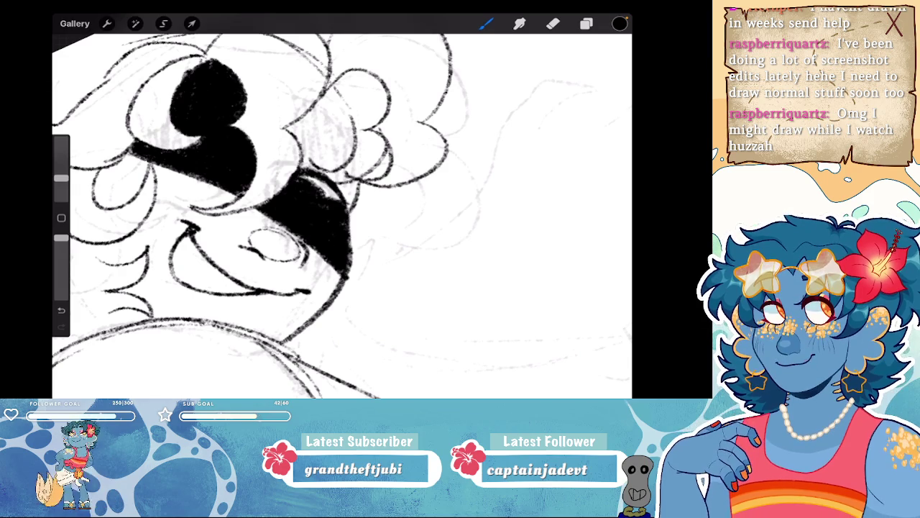
mouse_move(345, 209)
mouse_down()
mouse_move(357, 181)
mouse_move(335, 184)
mouse_up()
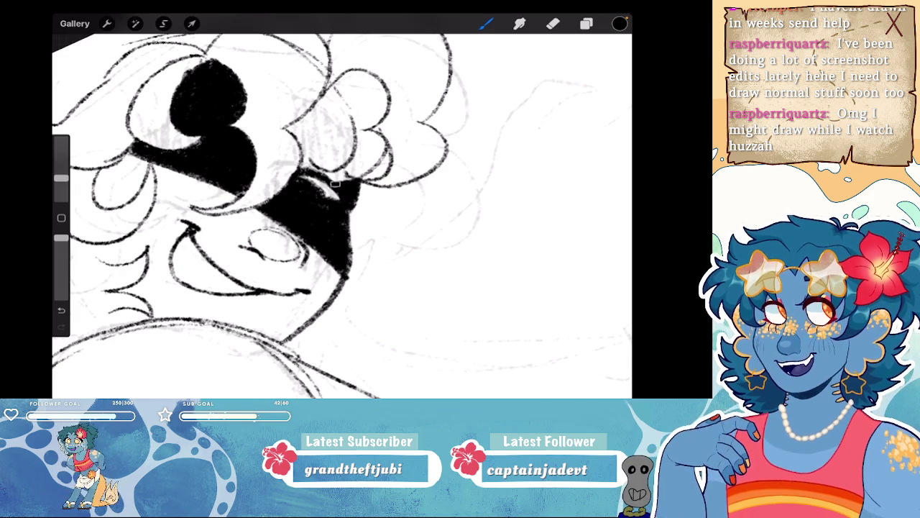
scroll(341, 209, down, 5)
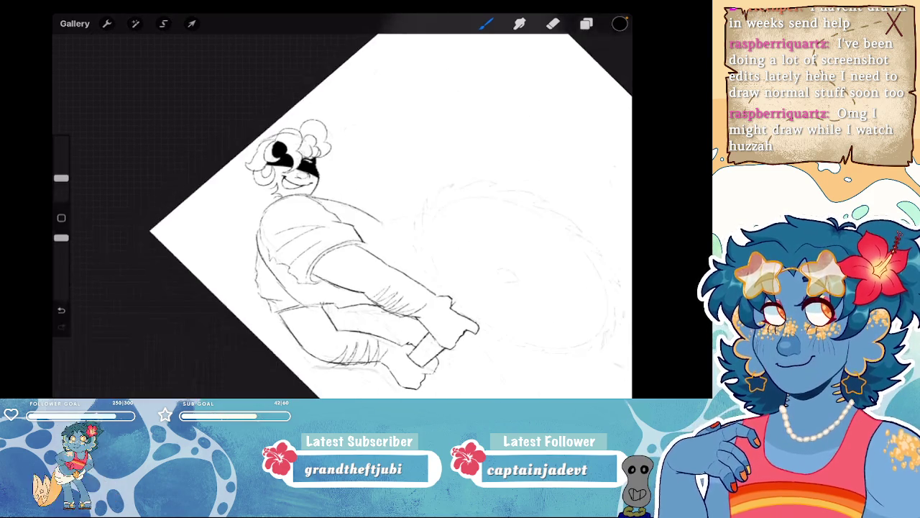
scroll(342, 208, up, 5)
mouse_move(304, 170)
mouse_down()
mouse_move(289, 210)
mouse_move(317, 228)
mouse_move(344, 221)
mouse_move(303, 177)
mouse_move(344, 210)
mouse_move(292, 215)
mouse_move(307, 201)
mouse_move(319, 224)
mouse_up()
mouse_move(309, 189)
mouse_down()
mouse_move(328, 229)
mouse_move(335, 221)
mouse_up()
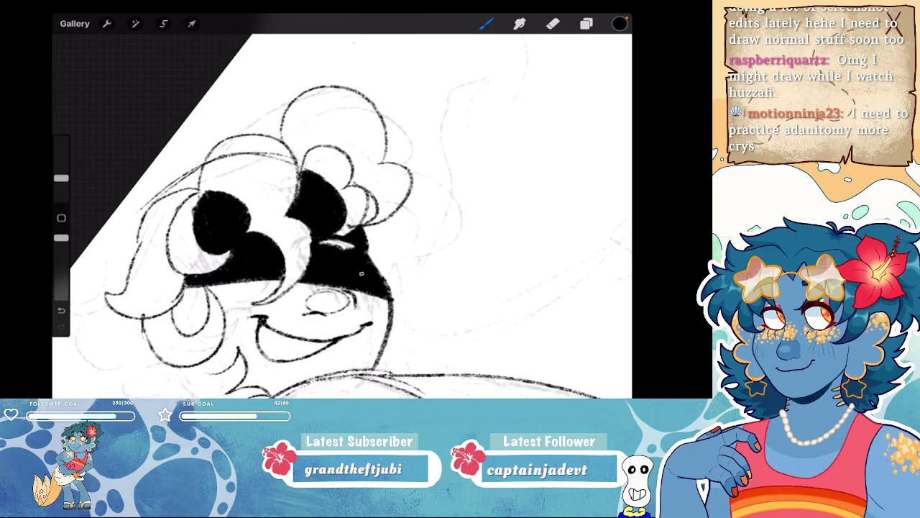
scroll(342, 209, down, 5)
click(620, 23)
- Switch the brush colour to white, then back to black
scroll(342, 208, up, 5)
click(475, 63)
scroll(341, 208, up, 3)
click(619, 23)
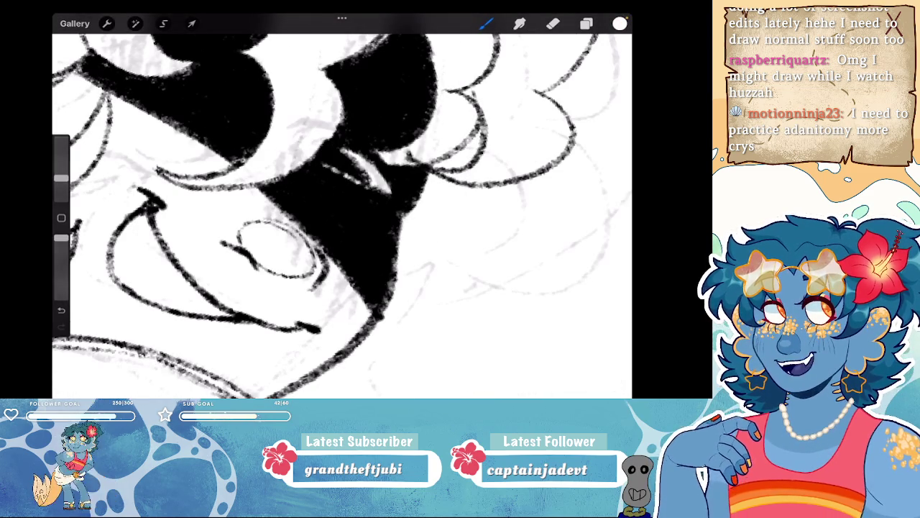
scroll(341, 208, down, 2)
scroll(342, 209, down, 5)
scroll(342, 209, down, 3)
click(620, 23)
click(493, 150)
click(620, 23)
scroll(342, 208, down, 3)
scroll(341, 208, up, 3)
- Open the canvas options and briefly show, then close, a canvas reference window
click(106, 23)
click(118, 76)
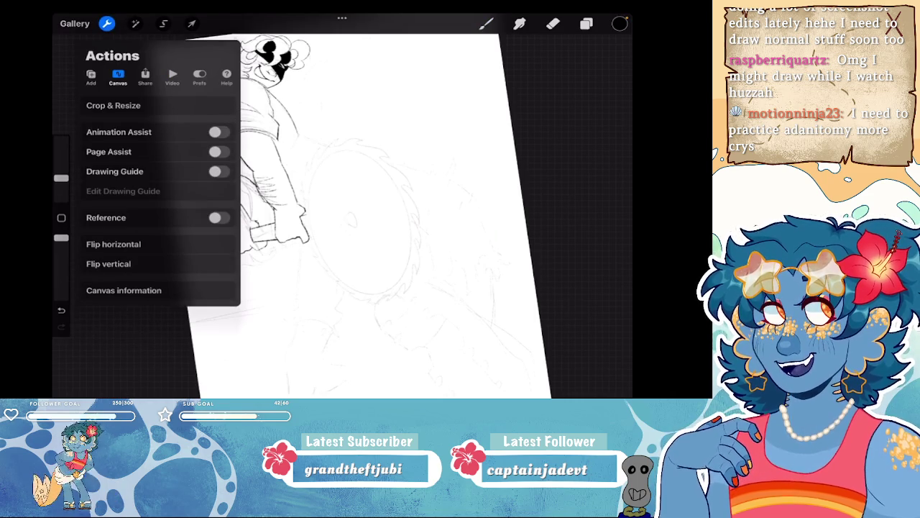
click(215, 217)
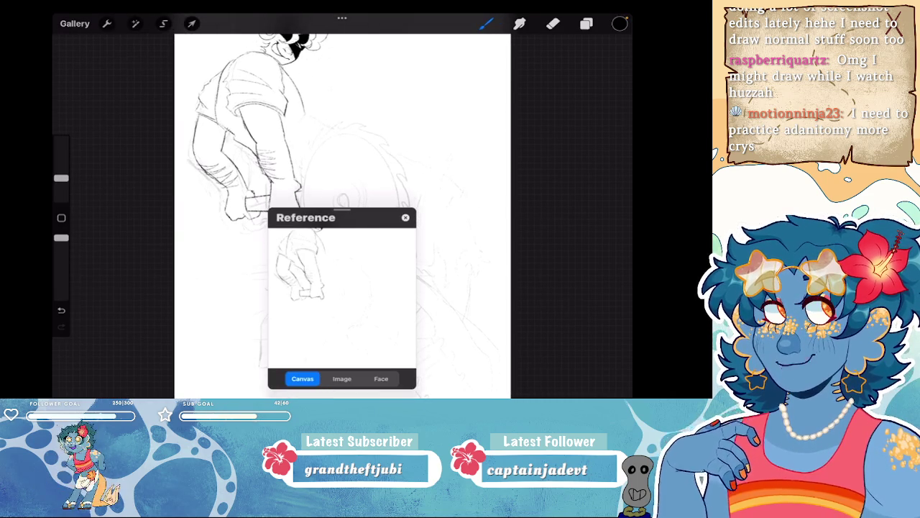
click(406, 217)
- Turn on a 2D grid drawing guide with Assisted Drawing enabled
click(106, 23)
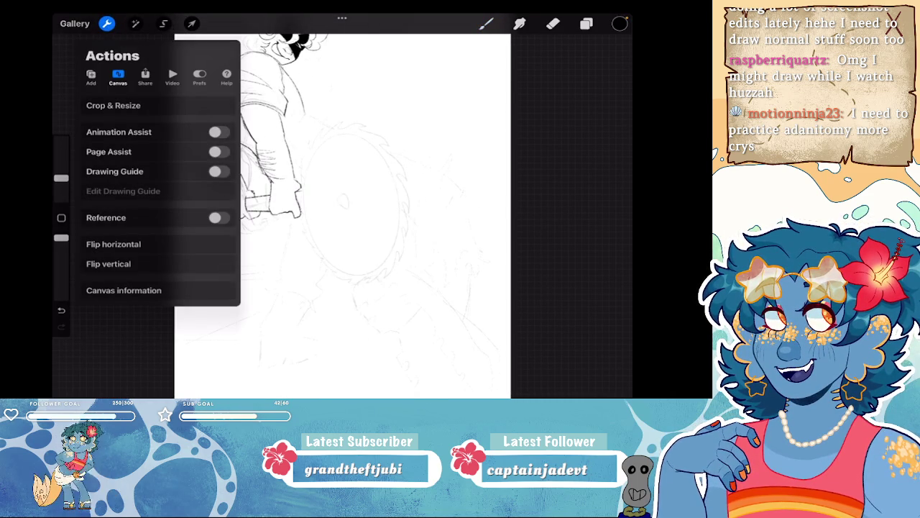
click(218, 172)
click(123, 190)
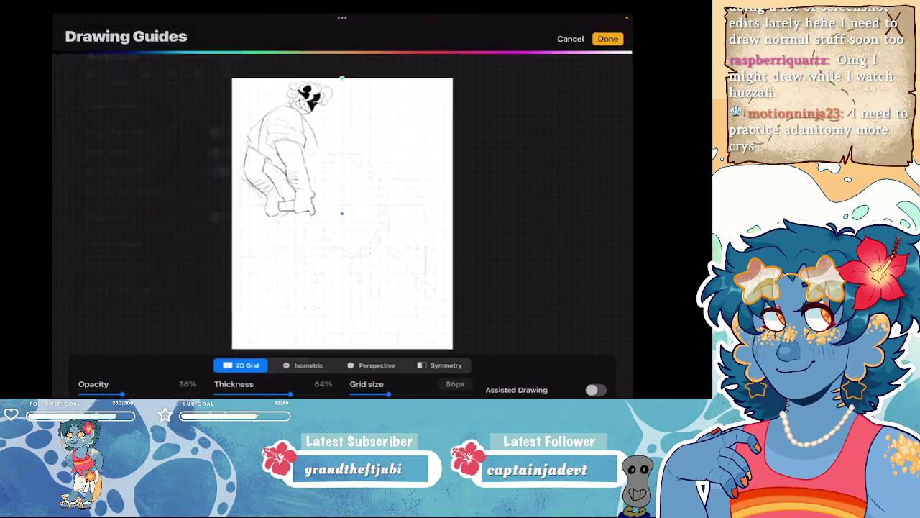
click(596, 389)
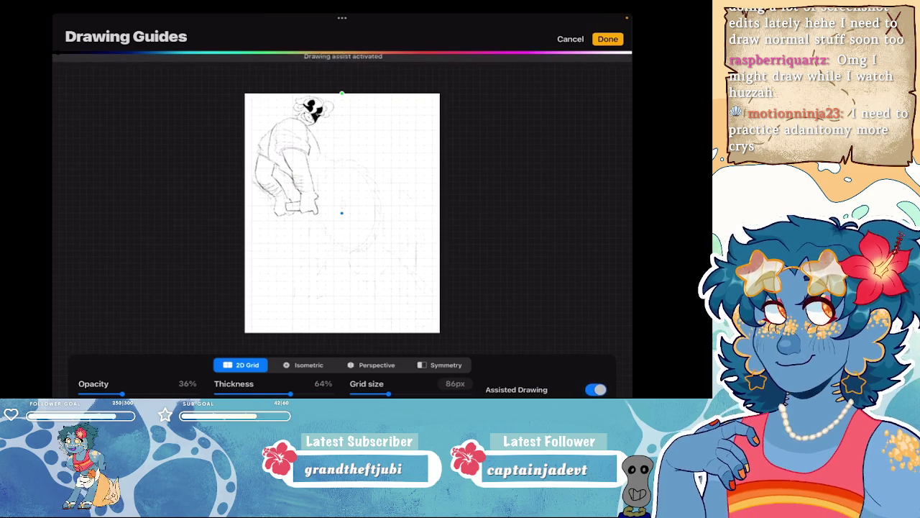
click(607, 39)
- Test grid-snapped horizontal, vertical and short strokes, undoing the vertical and short ones
scroll(342, 213, up, 2)
drag(303, 196, 426, 195)
drag(382, 105, 382, 247)
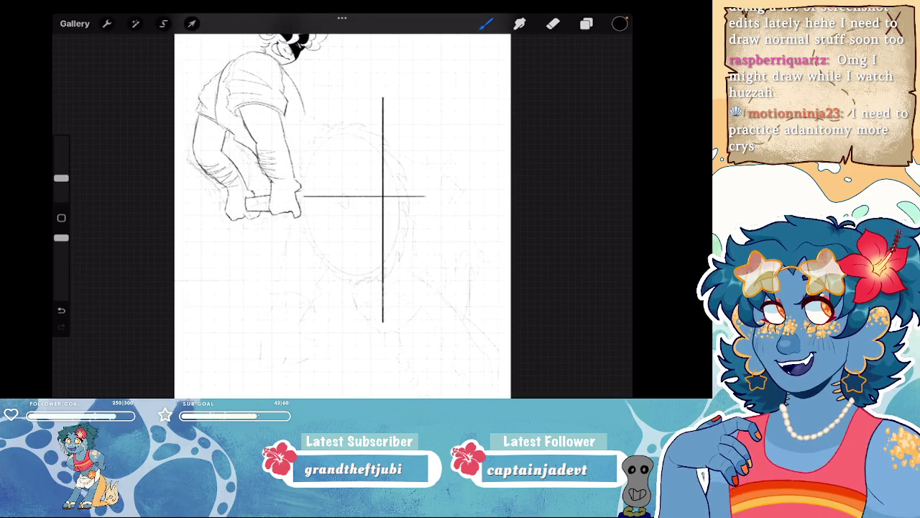
key(ctrl+z)
drag(354, 105, 354, 287)
key(ctrl+z)
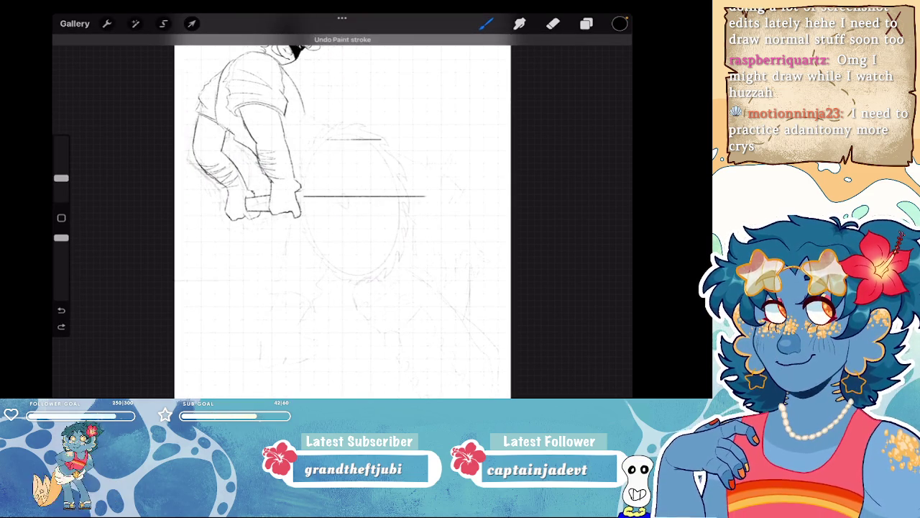
drag(326, 139, 369, 140)
key(ctrl+z)
key(ctrl+z)
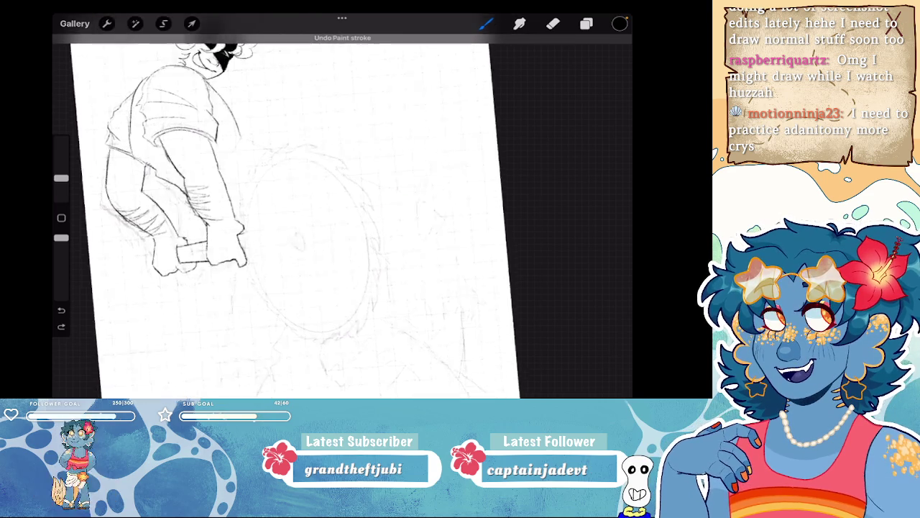
- Draw long horizontal test lines across the page and undo them
scroll(342, 213, up, 2)
scroll(342, 215, up, 1)
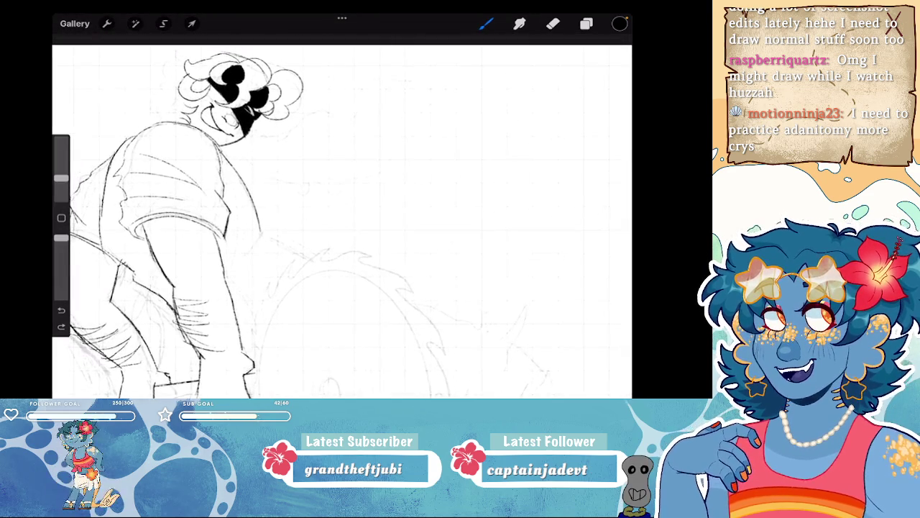
scroll(311, 216, down, 2)
drag(259, 95, 515, 94)
drag(244, 95, 97, 95)
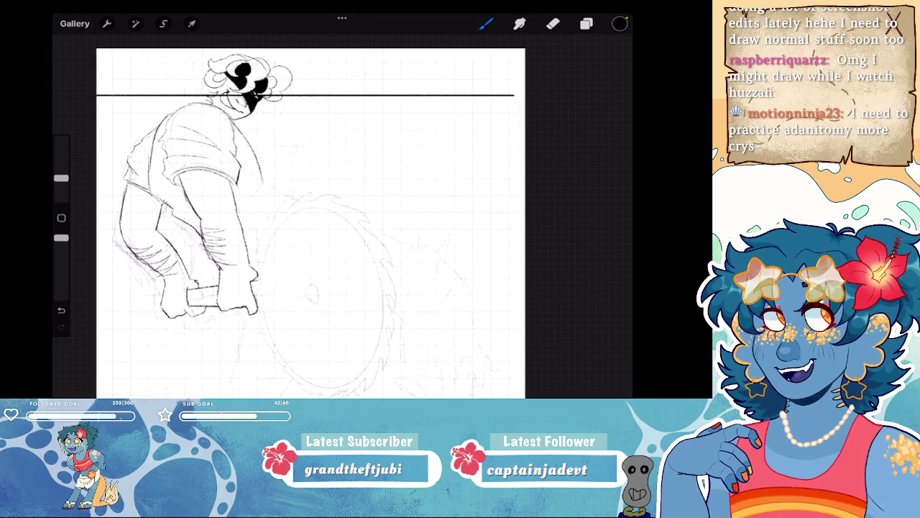
key(ctrl+z)
click(107, 23)
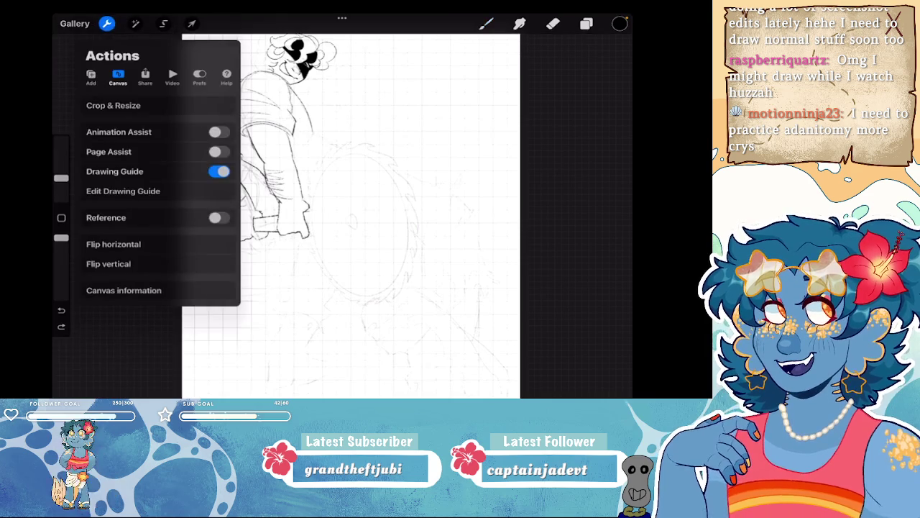
- Turn off Assisted Drawing and switch the Drawing Guide grid off
click(115, 189)
click(596, 389)
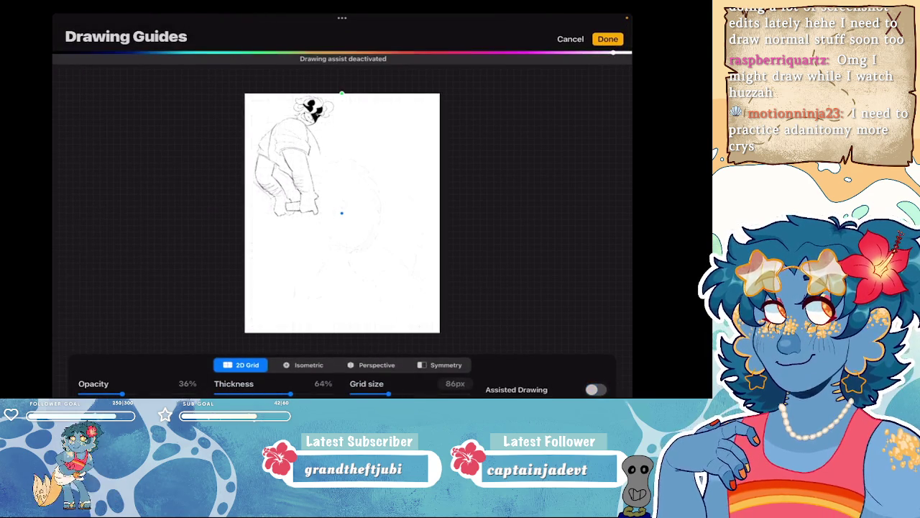
click(607, 38)
click(106, 23)
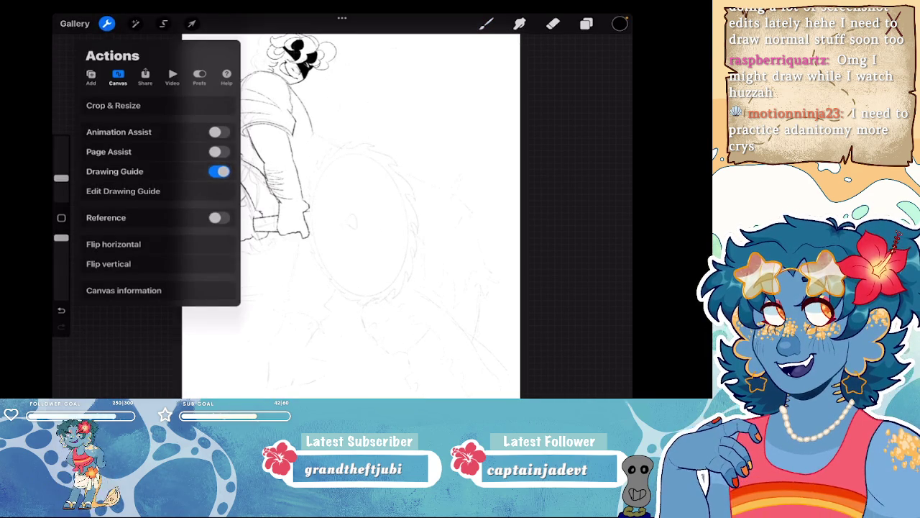
click(219, 171)
- Hide Layer 3, transform Layer 2 in distort mode, then make Layer 3 visible again
click(586, 23)
click(611, 82)
click(497, 113)
click(586, 23)
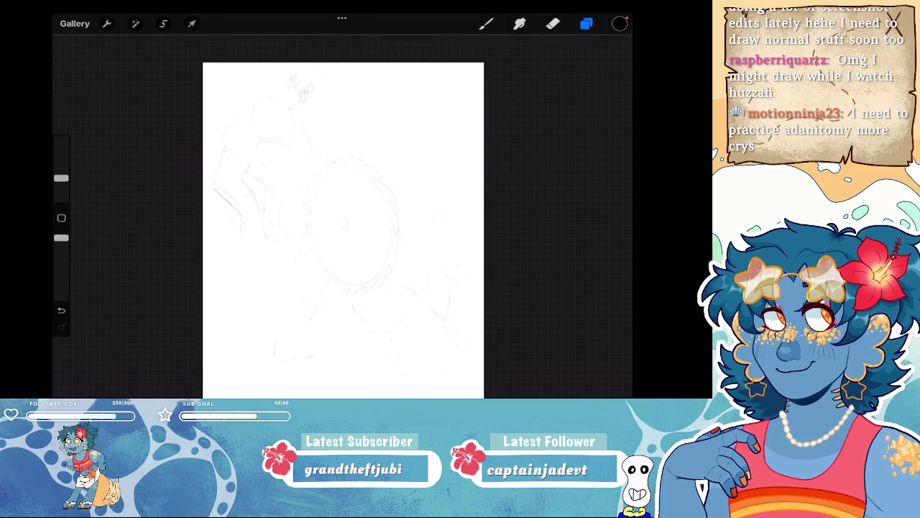
click(191, 23)
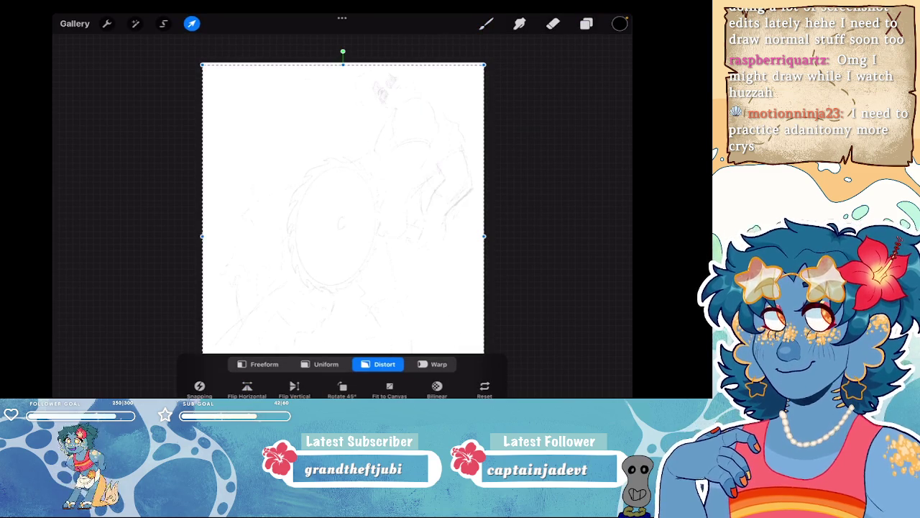
click(586, 23)
click(497, 82)
click(611, 82)
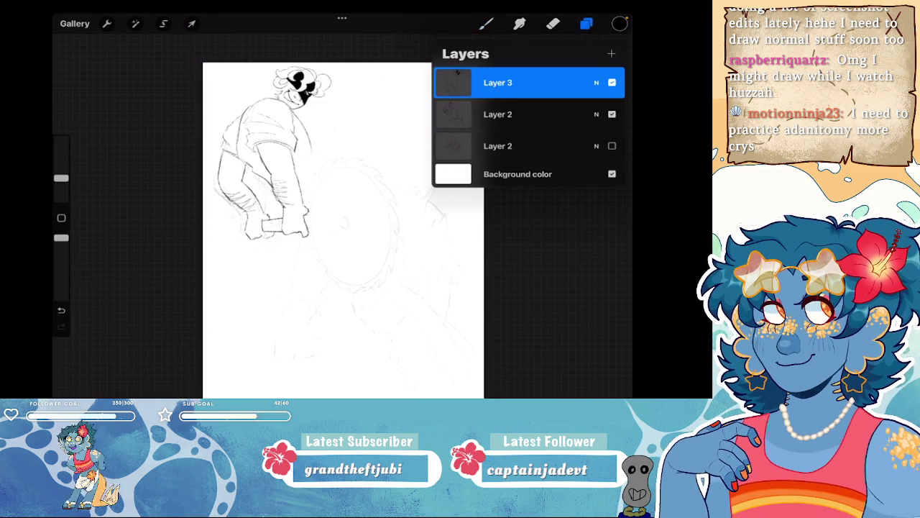
- Flip the canvas vertically then horizontally, and review the mirrored drawing
click(107, 23)
click(108, 263)
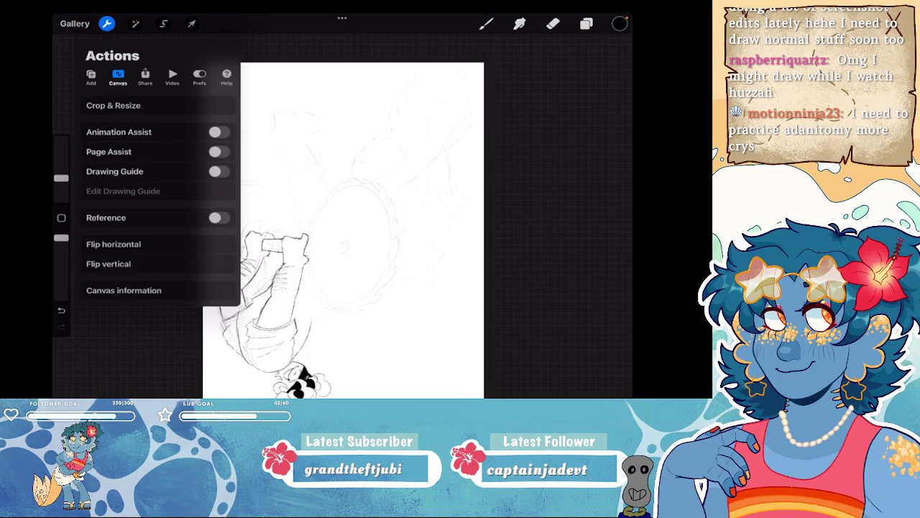
click(113, 244)
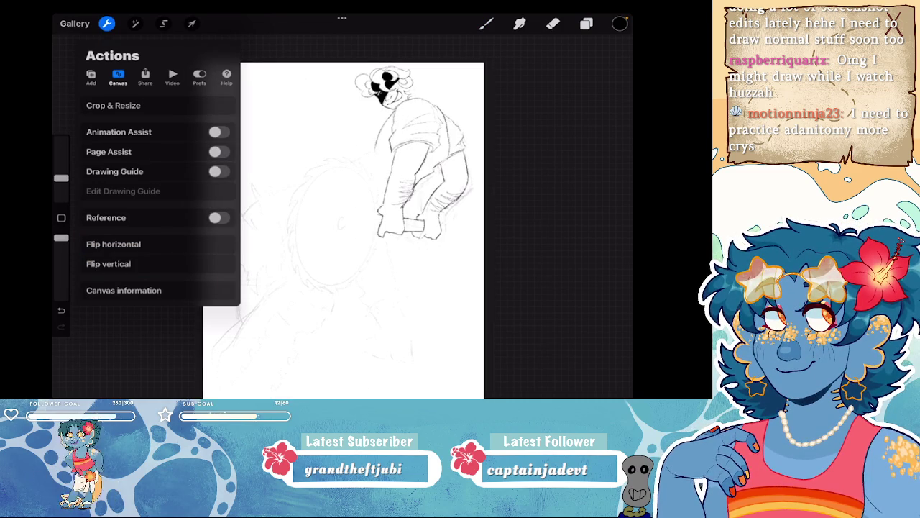
click(586, 23)
scroll(346, 179, up, 10)
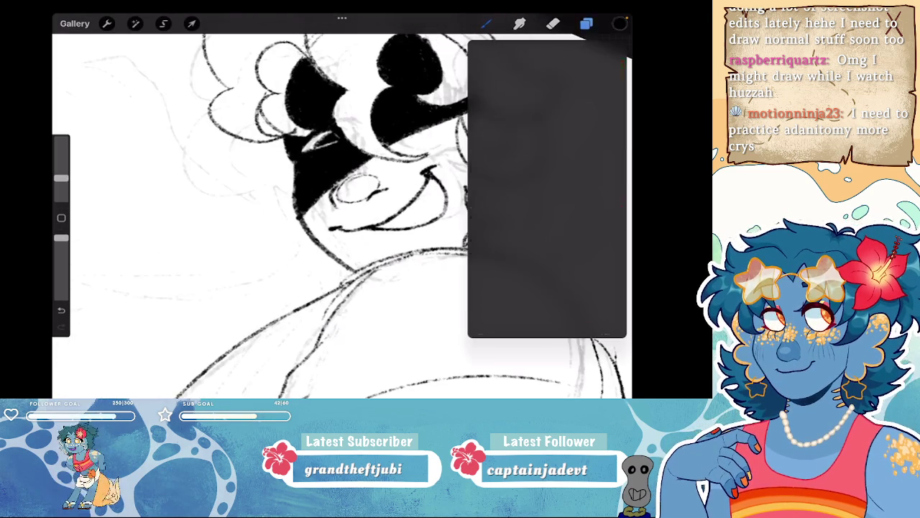
click(586, 23)
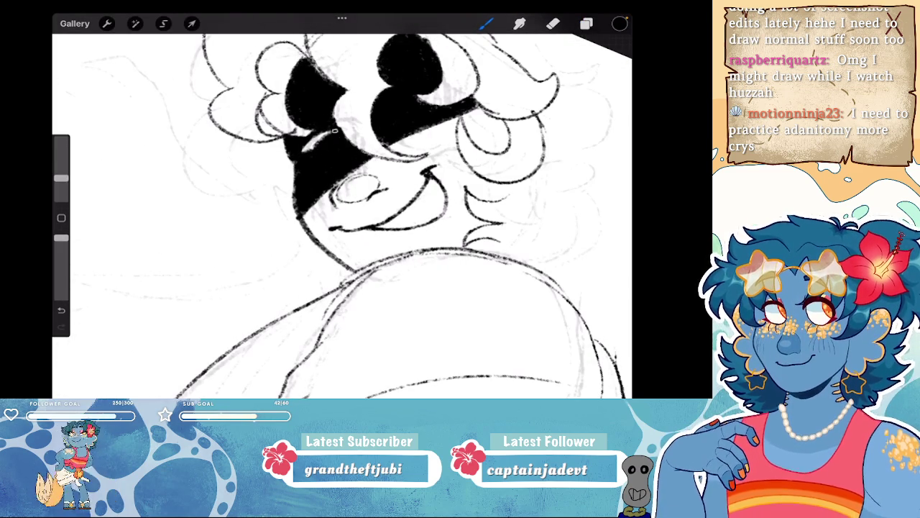
scroll(342, 208, down, 5)
scroll(342, 208, down, 3)
scroll(342, 208, down, 2)
scroll(288, 216, down, 1)
scroll(287, 216, up, 5)
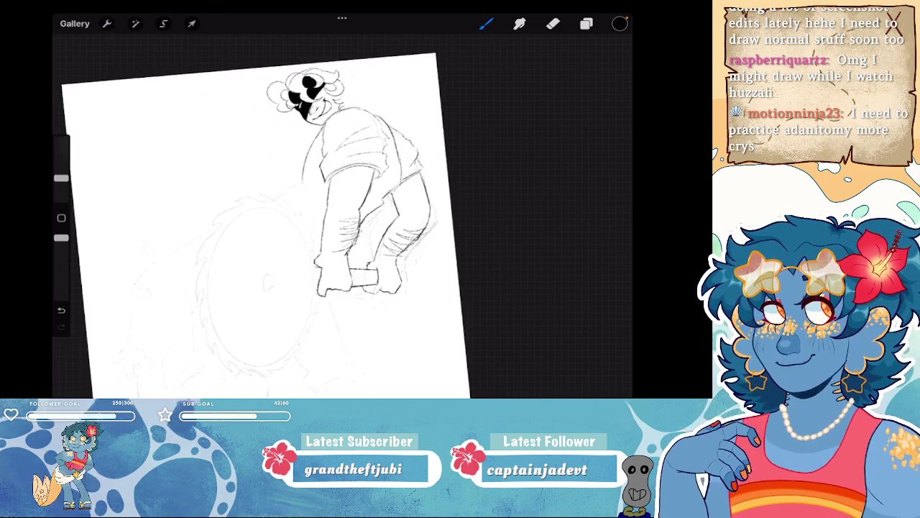
scroll(287, 216, up, 2)
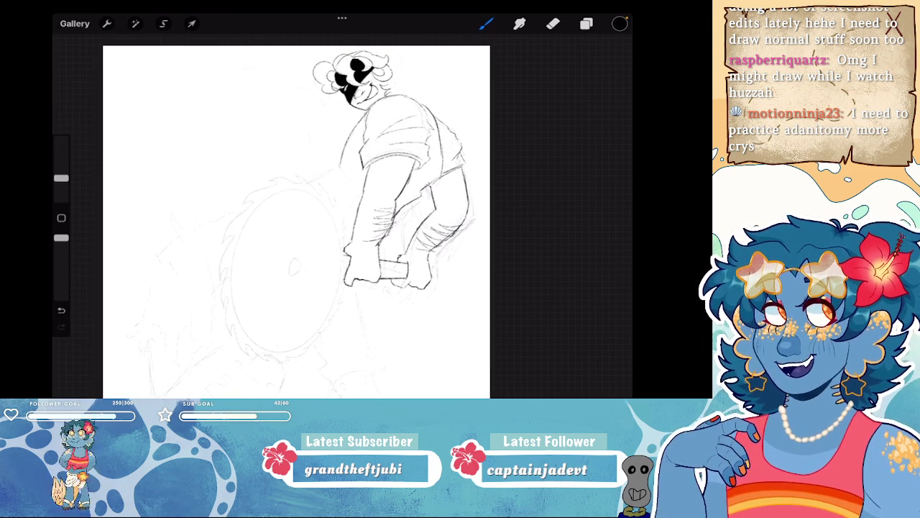
- Look over the brush colours and zoom in around the eye
click(619, 24)
scroll(352, 86, up, 5)
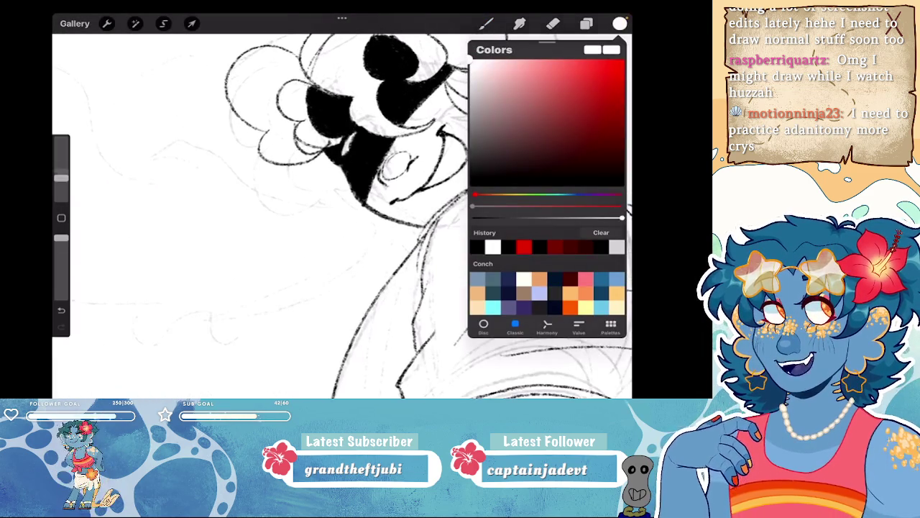
scroll(345, 201, up, 2)
scroll(345, 201, up, 2)
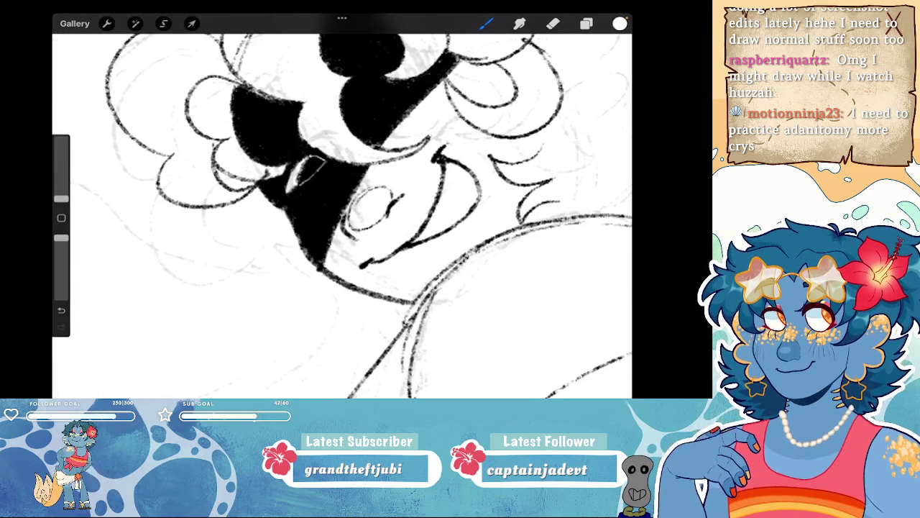
scroll(342, 209, down, 5)
scroll(342, 208, down, 1)
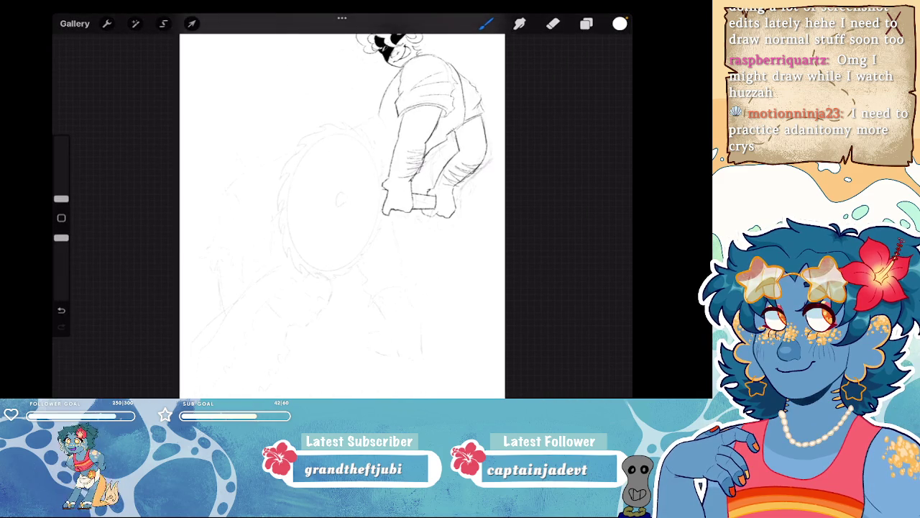
scroll(342, 208, up, 2)
scroll(343, 209, up, 2)
scroll(342, 208, up, 1)
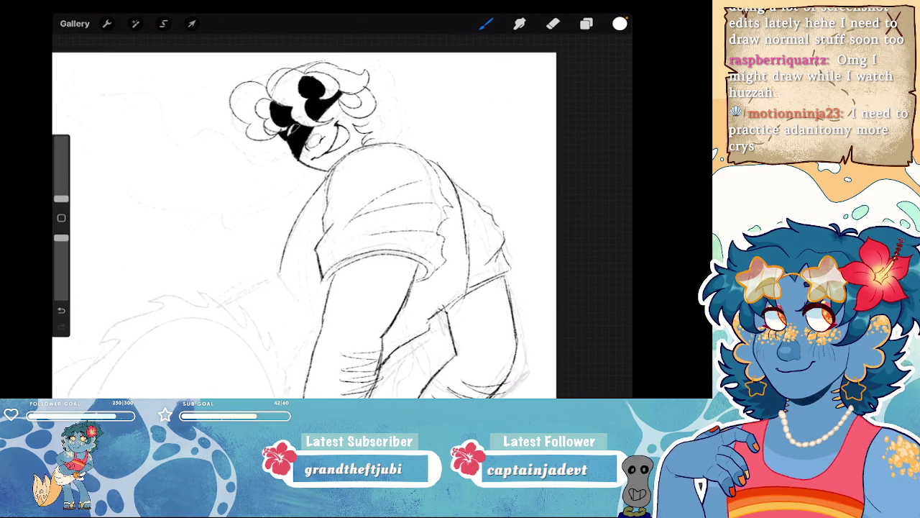
- Undo recent paint strokes, briefly restoring one before undoing it again
key(ctrl+z)
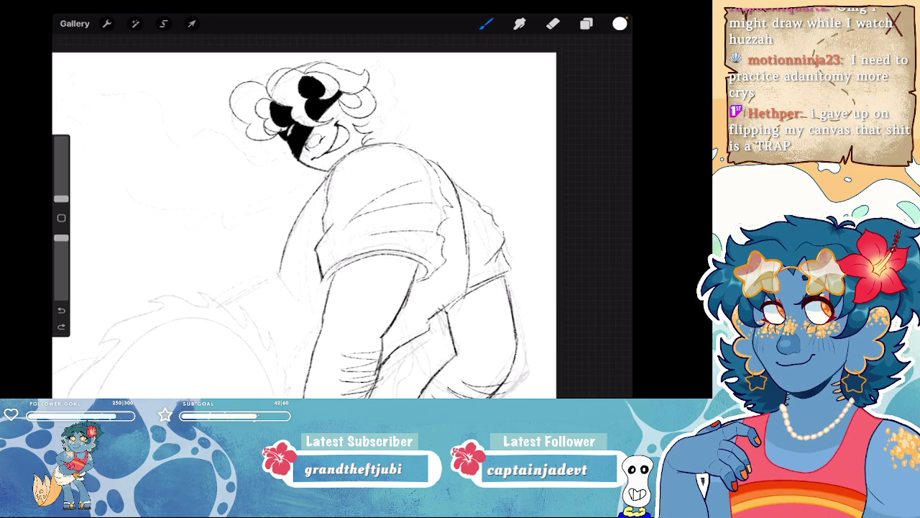
scroll(317, 122, up, 5)
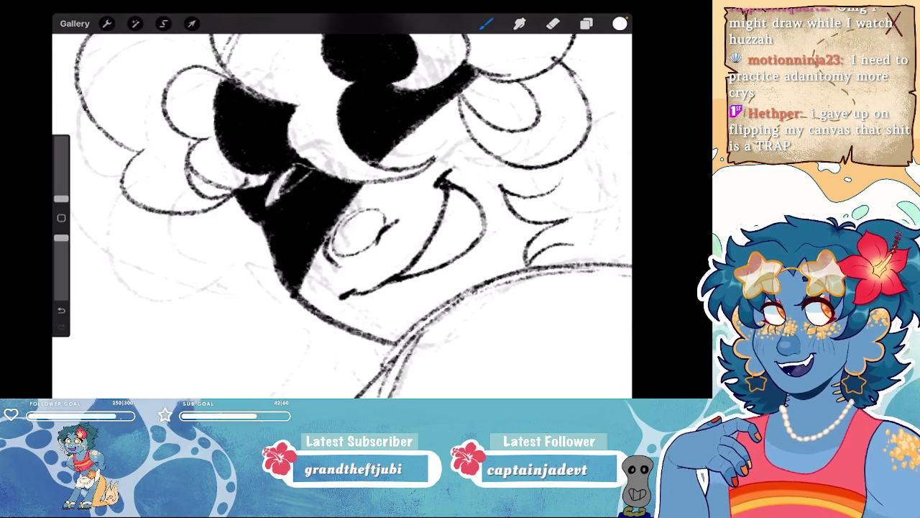
key(ctrl+z)
scroll(342, 216, down, 1)
scroll(342, 216, down, 5)
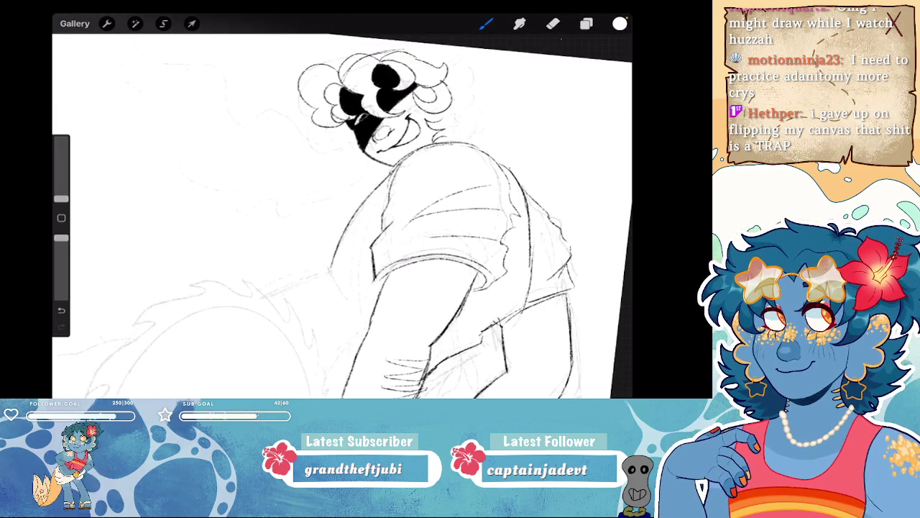
key(ctrl+z)
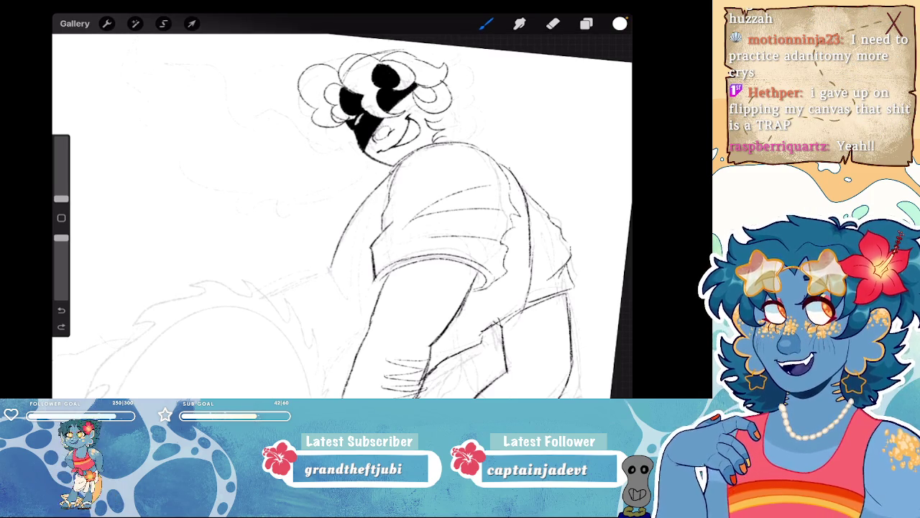
key(ctrl+shift+z)
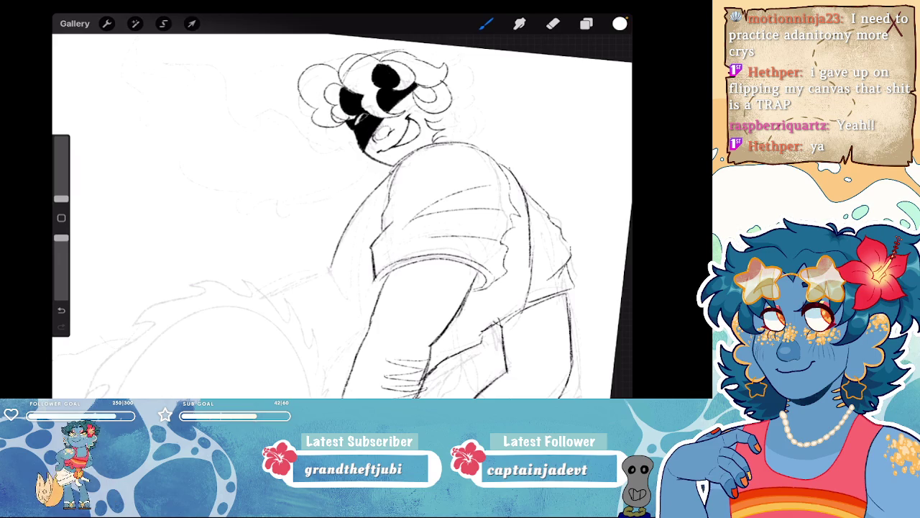
key(ctrl+z)
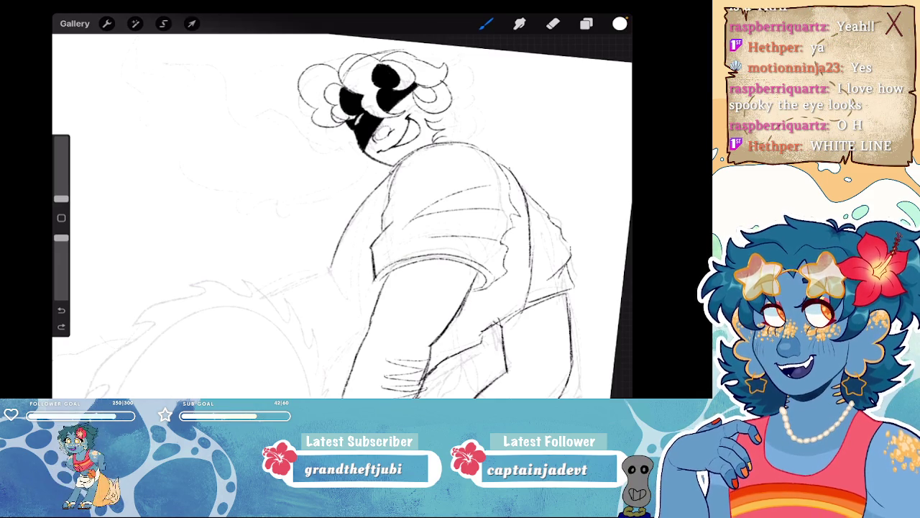
- Paint a white highlight stroke in the eye, redrawing its second stroke
scroll(352, 65, up, 5)
scroll(345, 216, up, 3)
drag(329, 213, 298, 240)
drag(316, 190, 345, 203)
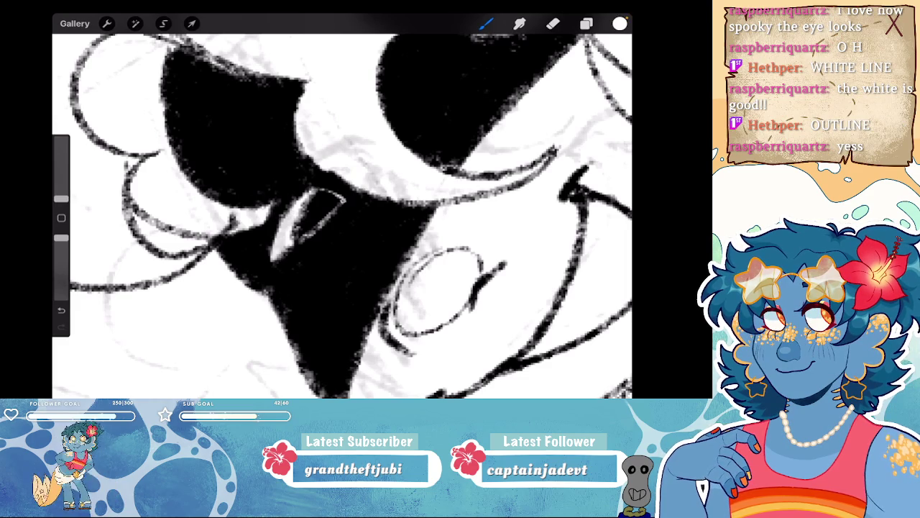
scroll(342, 216, down, 5)
scroll(342, 215, up, 5)
key(ctrl+z)
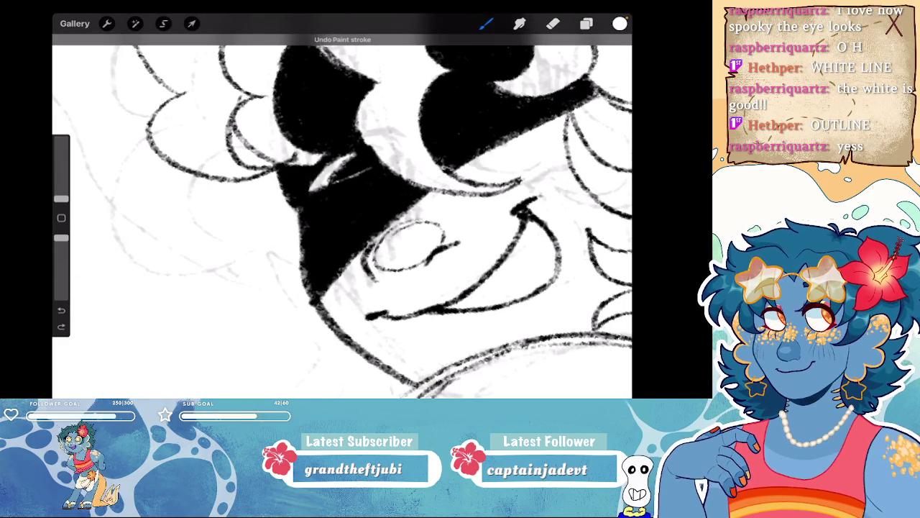
drag(316, 185, 370, 161)
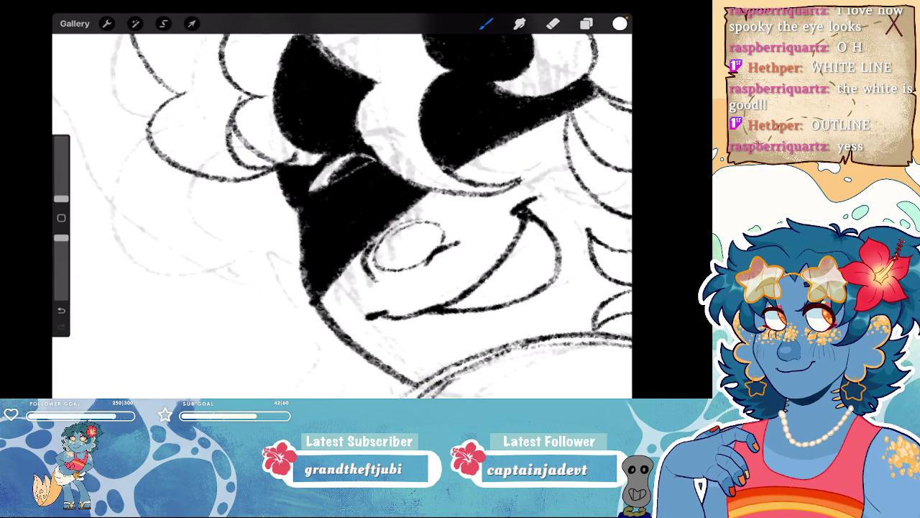
- Toggle the eye highlight with undo and redo to compare, keeping it
key(ctrl+z)
key(ctrl+z)
key(ctrl+shift+z)
scroll(342, 216, down, 5)
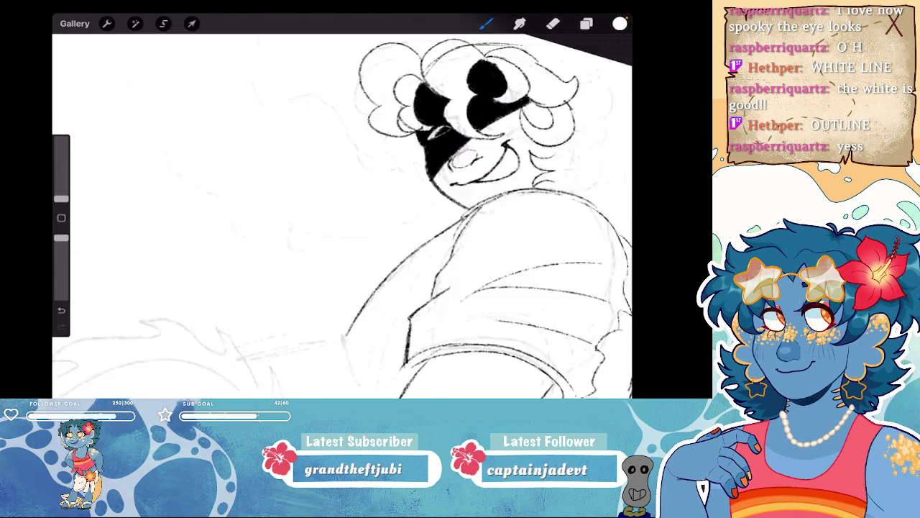
scroll(342, 216, down, 2)
scroll(342, 216, up, 5)
scroll(342, 216, up, 3)
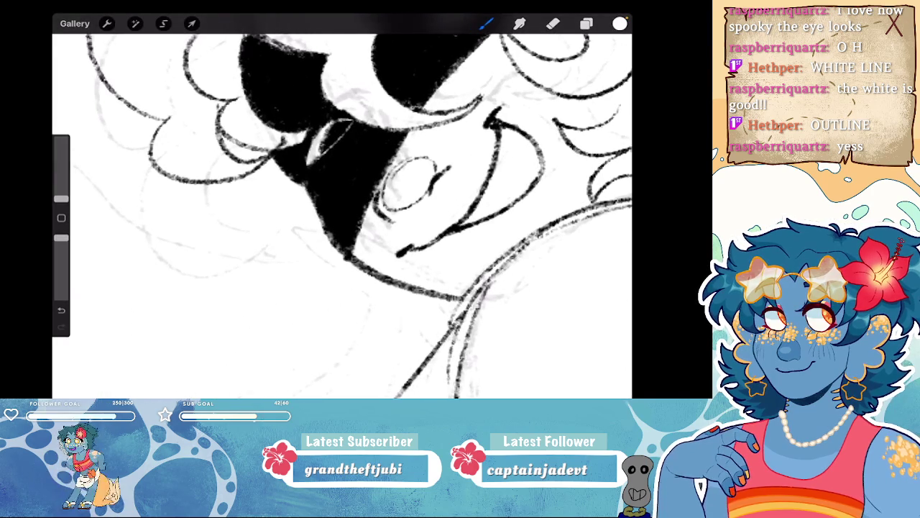
key(ctrl+z)
key(ctrl+shift+z)
scroll(342, 216, down, 5)
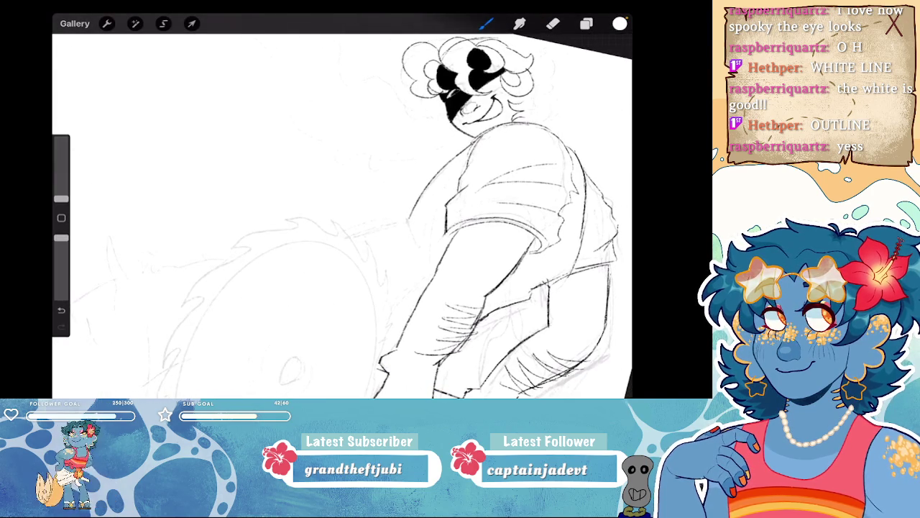
scroll(342, 215, up, 2)
scroll(342, 216, up, 3)
key(ctrl+z)
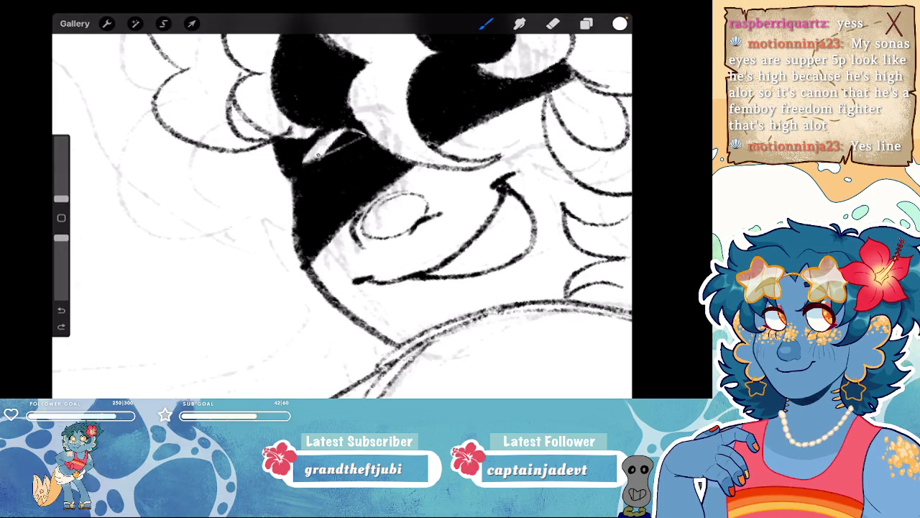
scroll(342, 216, down, 5)
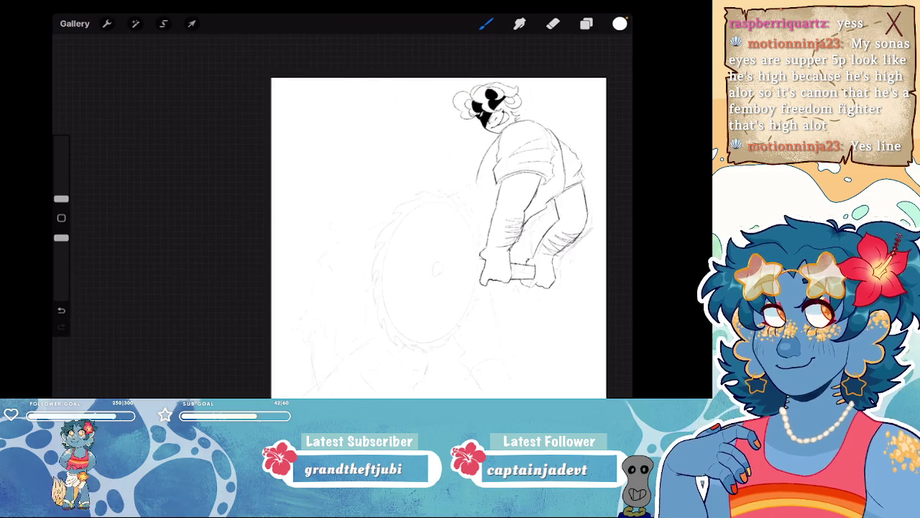
key(ctrl+shift+z)
click(106, 23)
- Mirror the canvas horizontally and set the background colour to grey
click(114, 244)
click(587, 23)
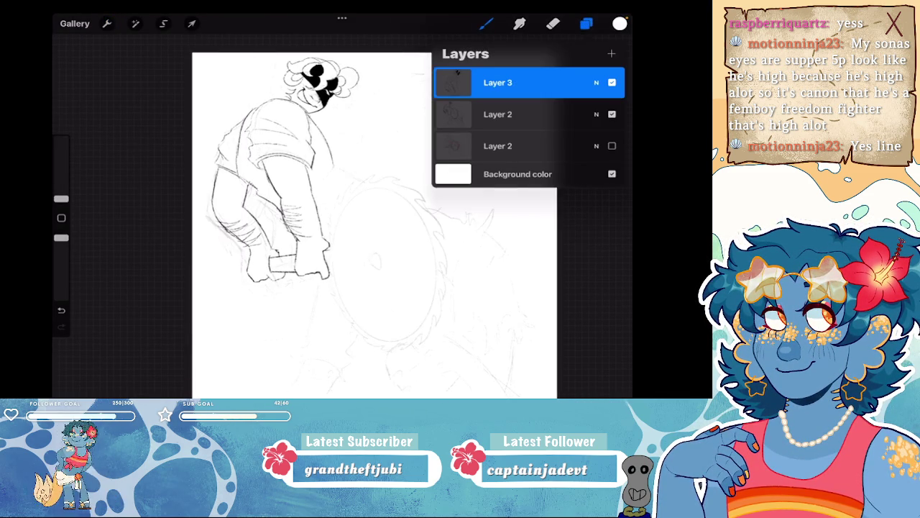
click(518, 174)
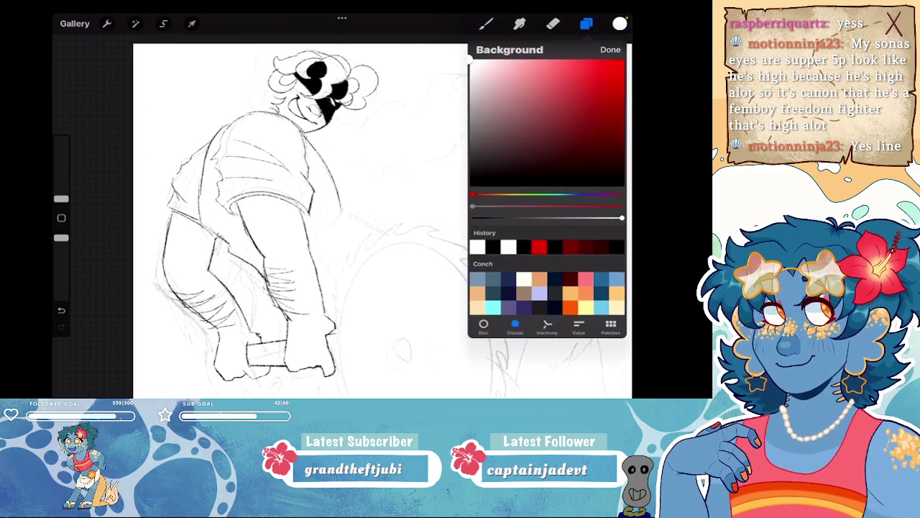
click(503, 123)
click(611, 50)
- Zoom in and go over the eye glint with three more white strokes
scroll(317, 93, up, 5)
scroll(317, 94, up, 3)
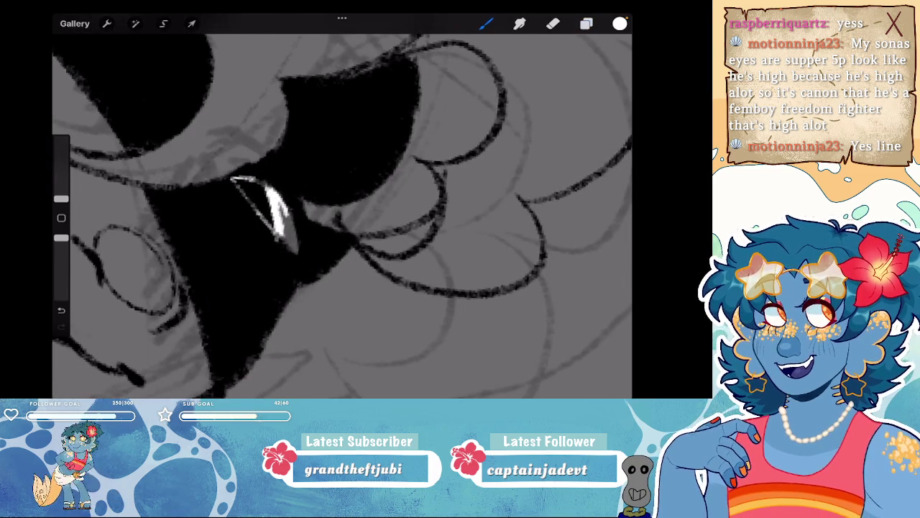
scroll(342, 209, down, 5)
scroll(342, 208, down, 2)
scroll(334, 209, up, 1)
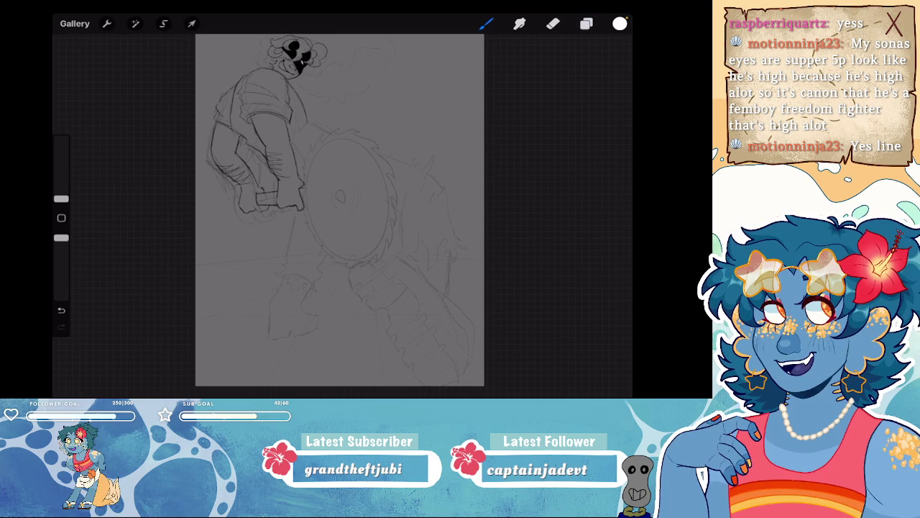
scroll(294, 58, up, 2)
scroll(294, 58, up, 3)
scroll(295, 57, up, 3)
scroll(295, 58, up, 3)
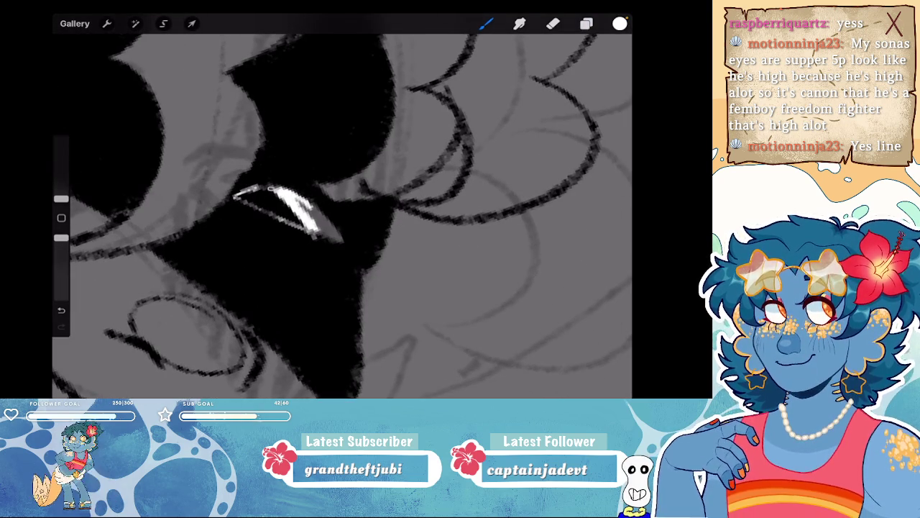
mouse_move(291, 203)
mouse_down()
mouse_move(320, 216)
mouse_move(341, 243)
mouse_move(332, 238)
mouse_up()
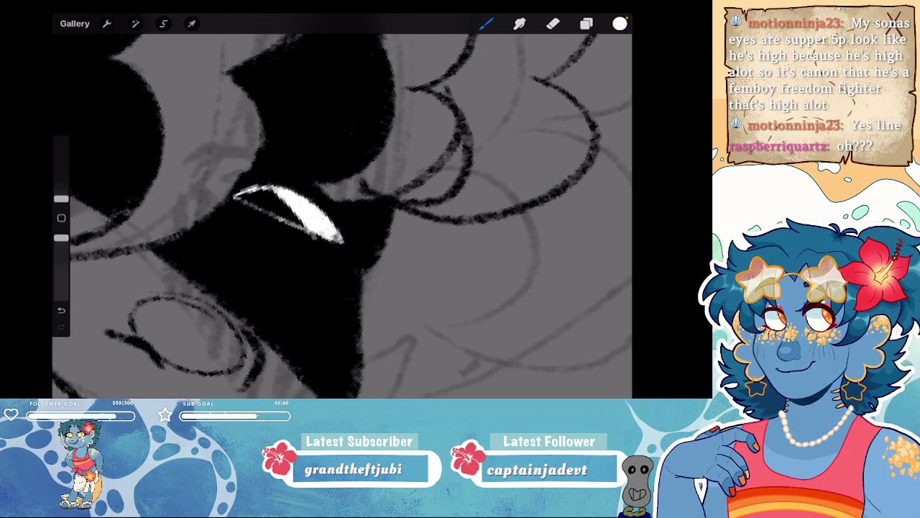
mouse_move(300, 207)
mouse_down()
mouse_move(339, 237)
mouse_move(321, 234)
mouse_up()
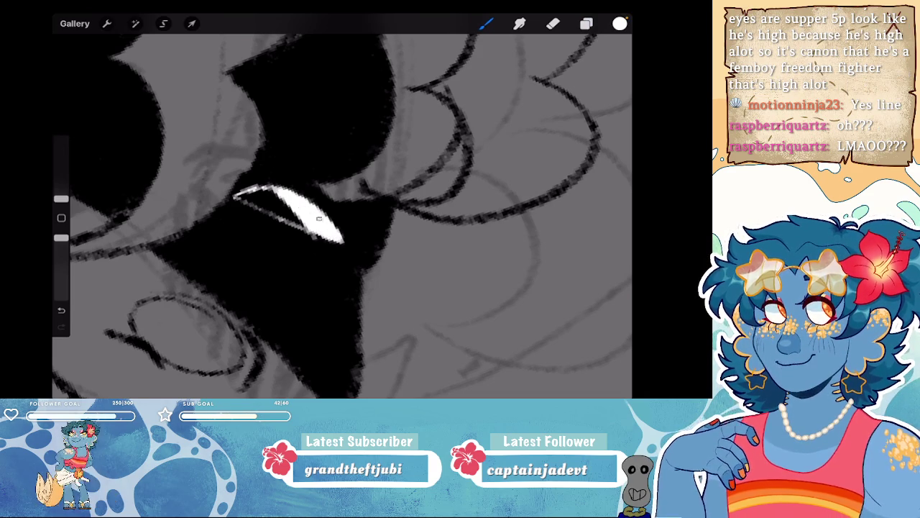
drag(237, 195, 302, 223)
scroll(342, 214, down, 5)
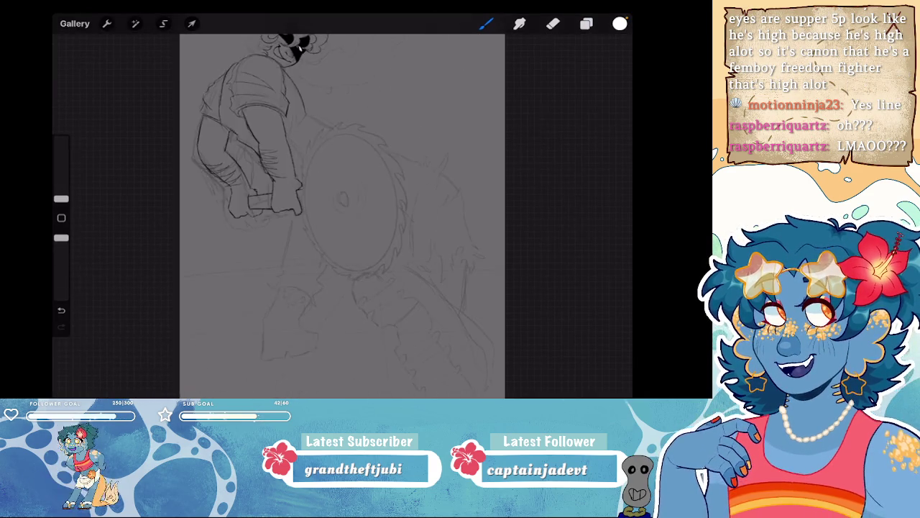
click(620, 23)
- Set the brush to black, adjust its size, and test a smoke curl beside the head, then undo it
click(522, 242)
click(620, 23)
drag(61, 199, 61, 177)
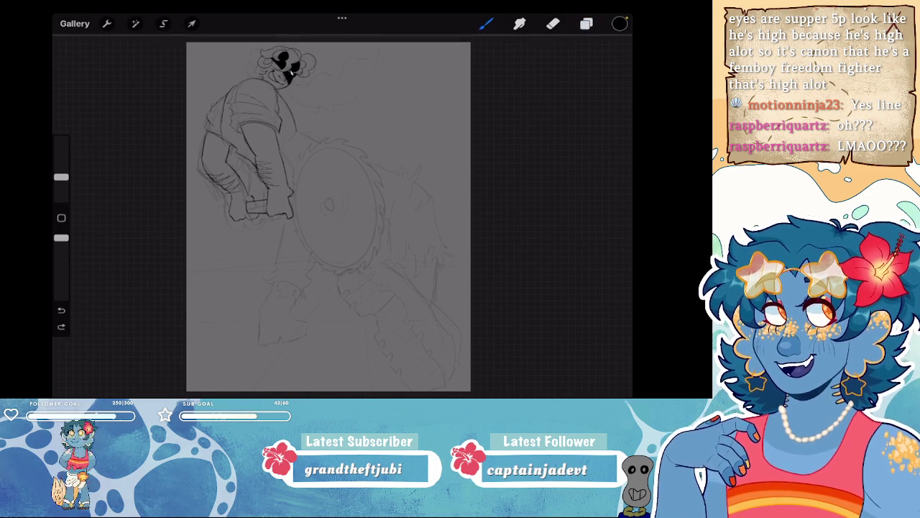
scroll(373, 215, up, 3)
key(ctrl+z)
drag(61, 177, 61, 181)
drag(348, 106, 364, 143)
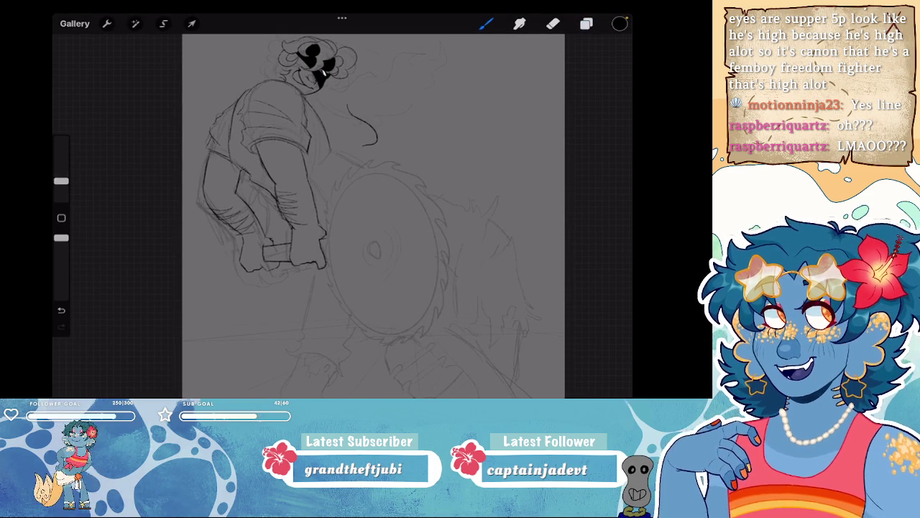
key(ctrl+z)
- Zoom around the head and try a line across the top of the hair, then undo it
scroll(338, 216, down, 2)
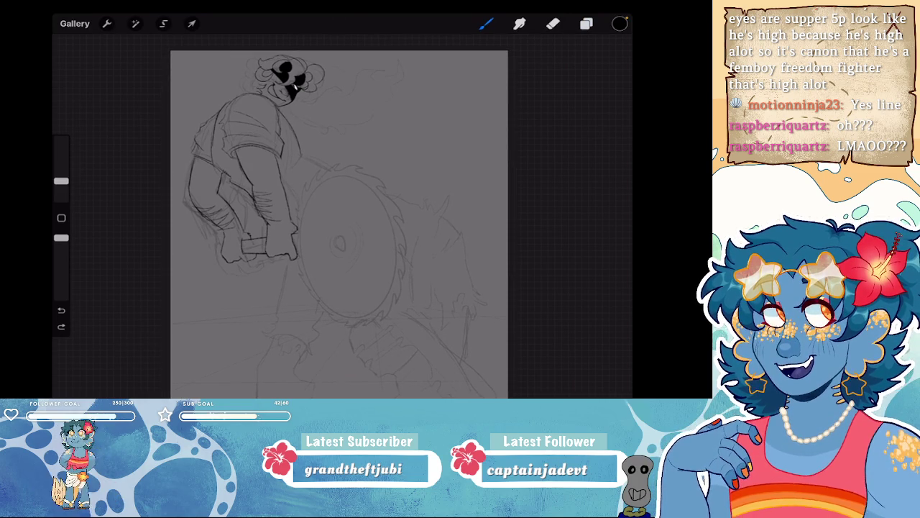
scroll(302, 108, up, 3)
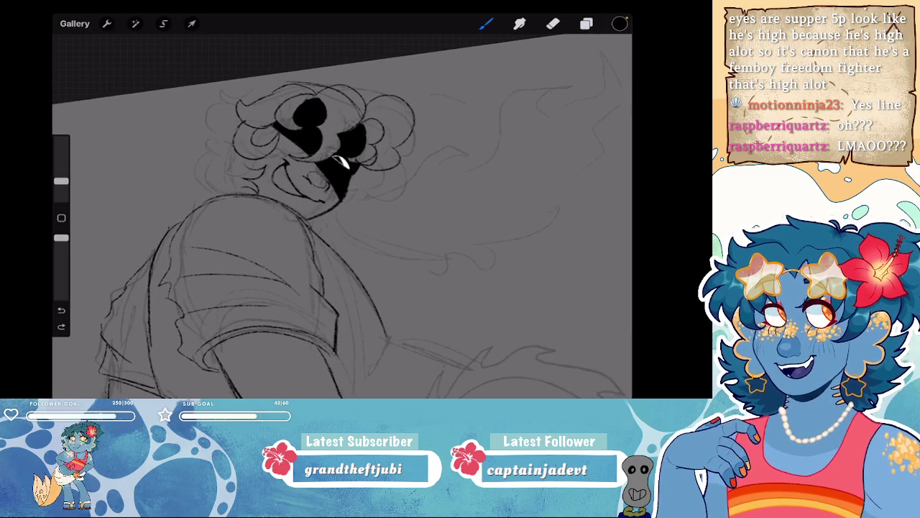
scroll(342, 216, down, 3)
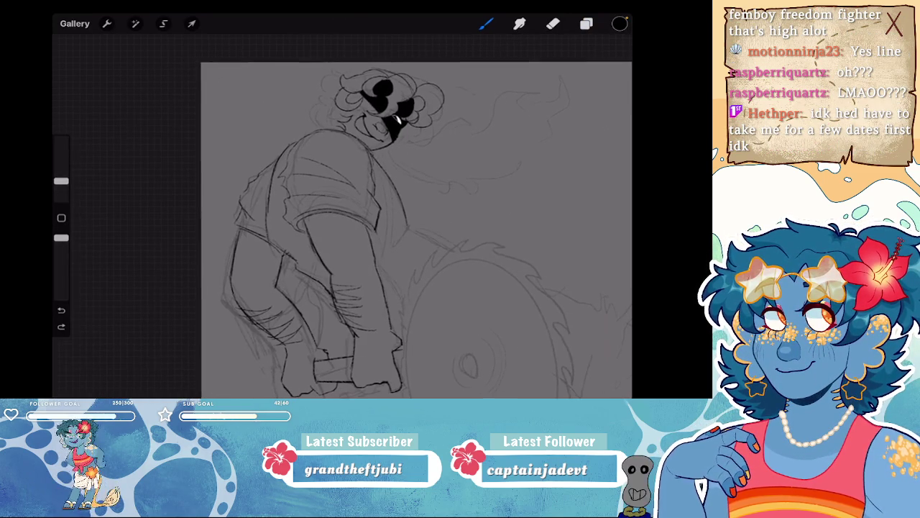
scroll(342, 215, up, 2)
scroll(341, 215, up, 1)
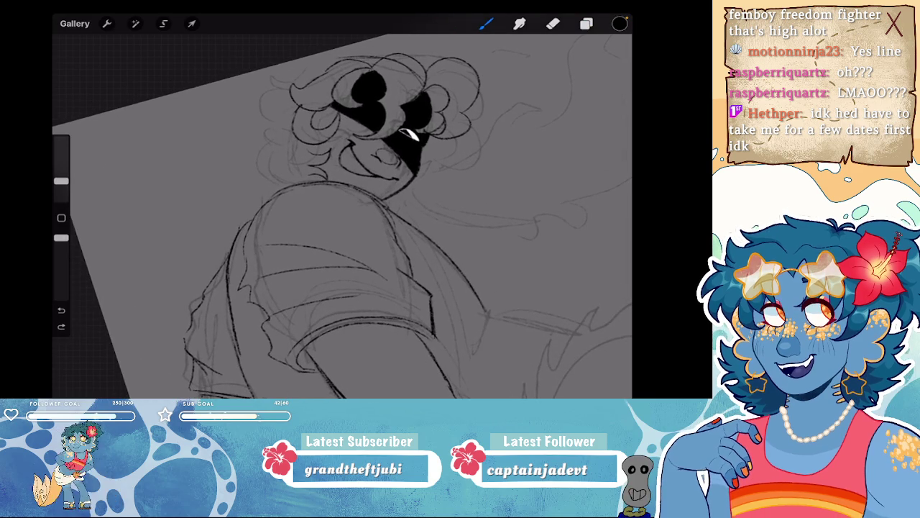
scroll(341, 215, down, 2)
scroll(341, 215, down, 1)
scroll(341, 216, up, 1)
scroll(342, 216, up, 1)
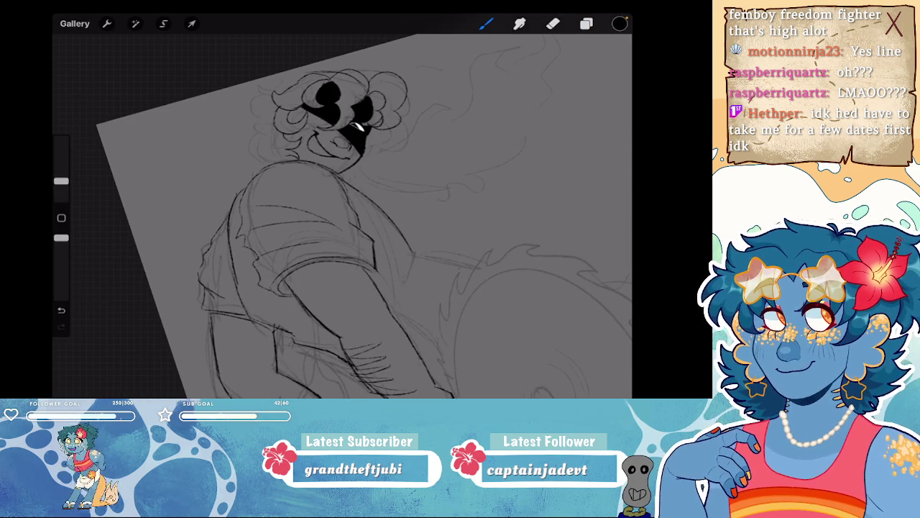
scroll(342, 215, up, 1)
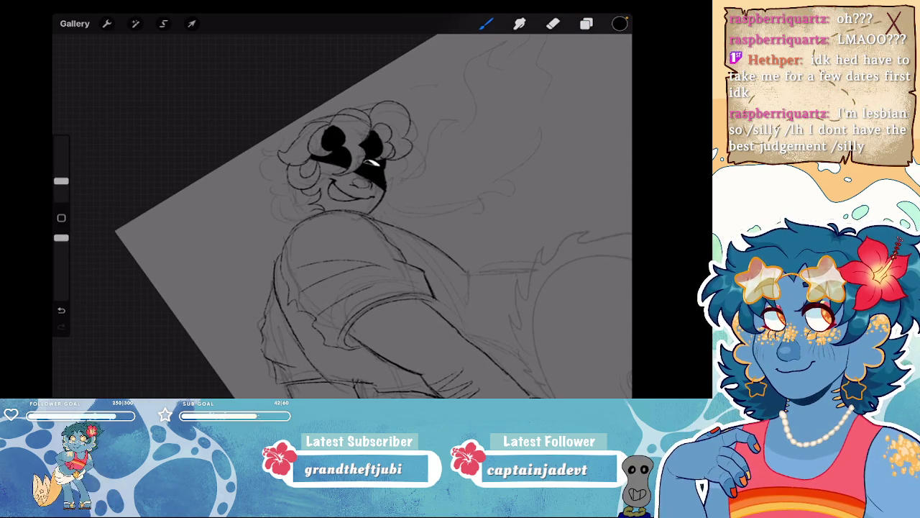
drag(385, 92, 334, 106)
key(ctrl+z)
- Retry the top-of-hair line and ink hair strokes beside the face, undoing misfires
scroll(342, 216, up, 2)
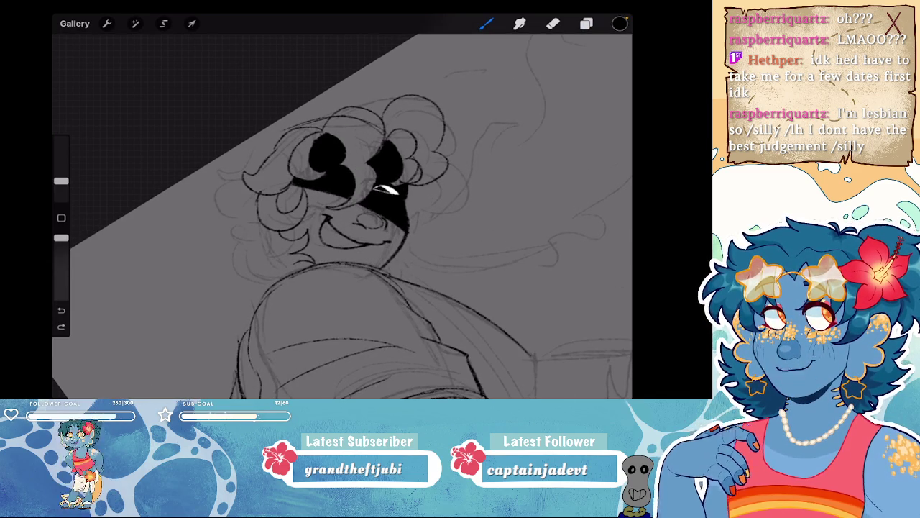
mouse_move(352, 92)
mouse_down()
mouse_move(289, 118)
mouse_move(262, 145)
mouse_move(306, 128)
mouse_up()
key(ctrl+z)
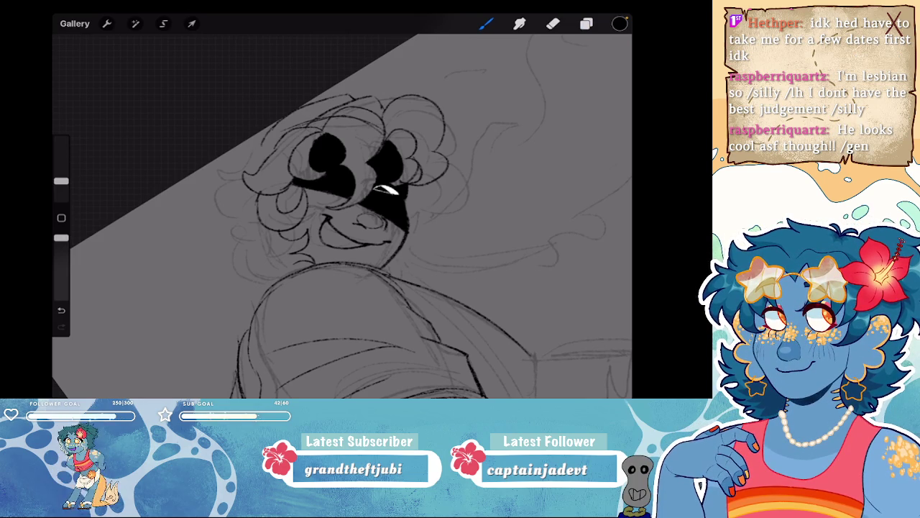
key(ctrl+z)
mouse_move(263, 142)
mouse_down()
mouse_move(248, 179)
mouse_move(254, 202)
mouse_up()
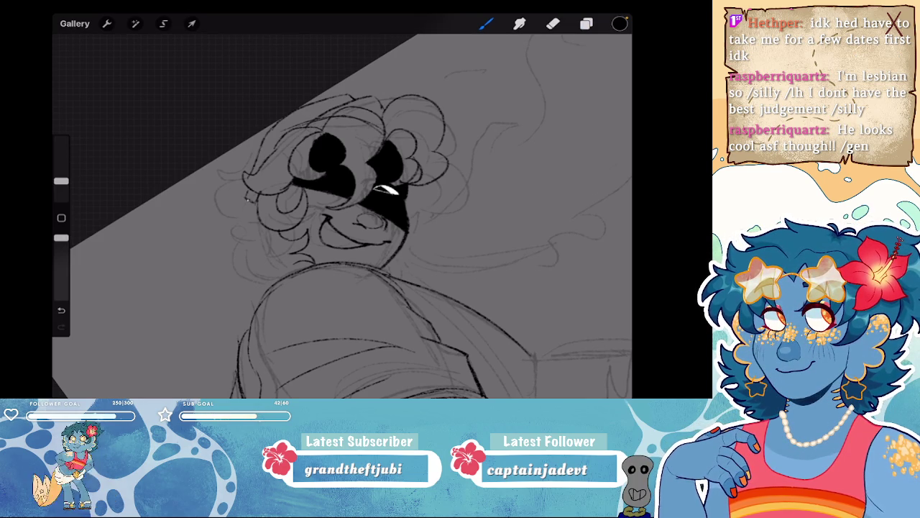
drag(352, 173, 367, 151)
drag(268, 147, 253, 168)
key(ctrl+z)
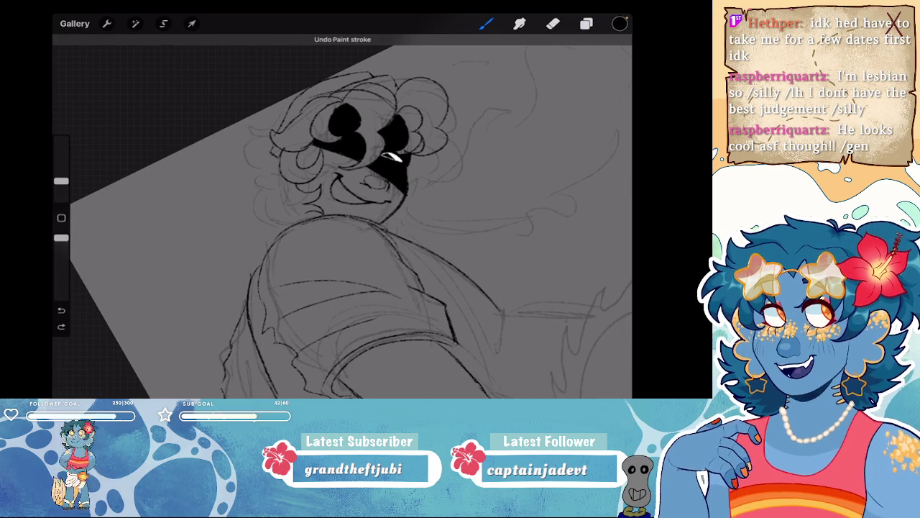
- Ink curly hair outlines on the left of the head and rotate the canvas less tilted
mouse_move(272, 130)
mouse_down()
mouse_move(240, 142)
mouse_move(235, 153)
mouse_move(255, 172)
mouse_up()
mouse_move(253, 154)
mouse_down()
mouse_move(263, 160)
mouse_move(268, 213)
mouse_up()
drag(360, 180, 273, 166)
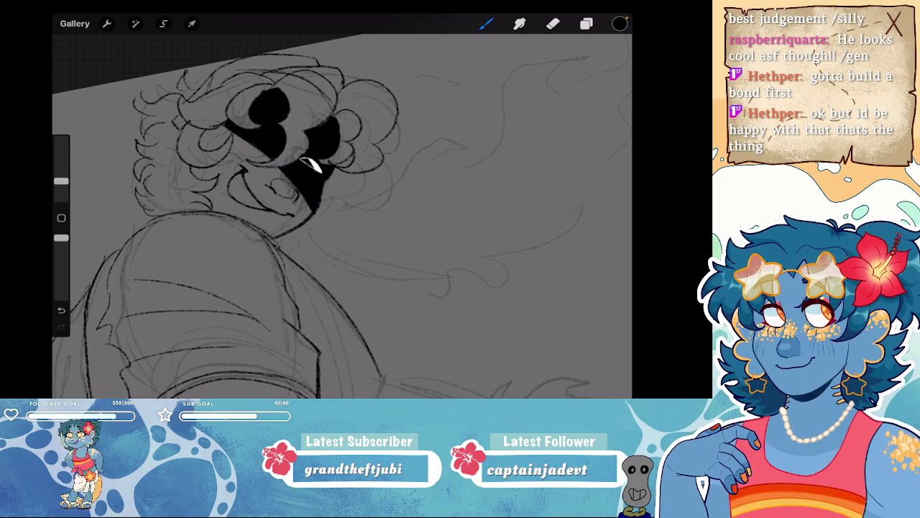
key(e)
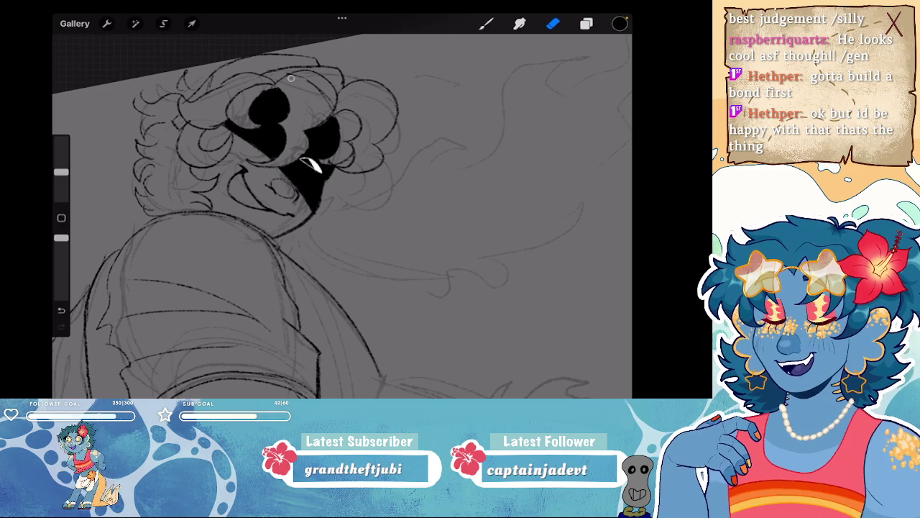
key(b)
- Remove stray strokes near the chin and redraw a small curl stroke in the hair
scroll(288, 180, up, 5)
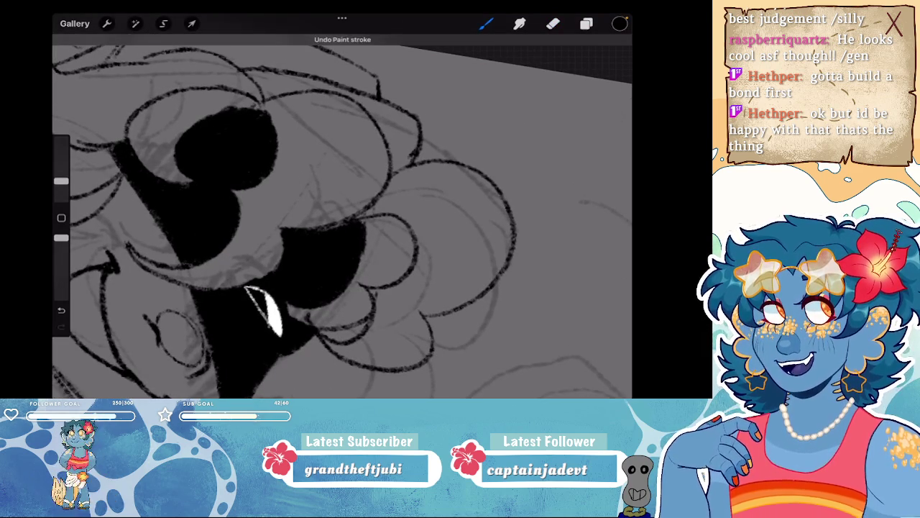
scroll(297, 215, down, 1)
scroll(288, 215, down, 1)
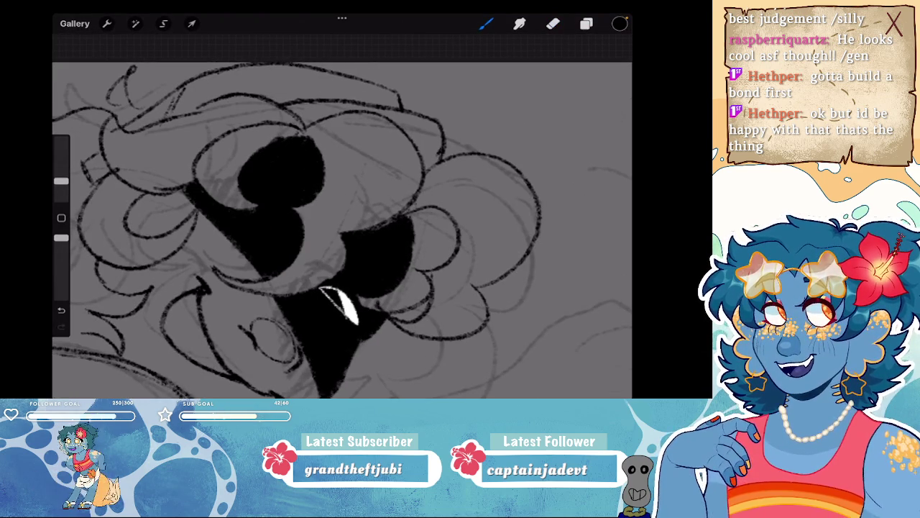
scroll(296, 230, down, 5)
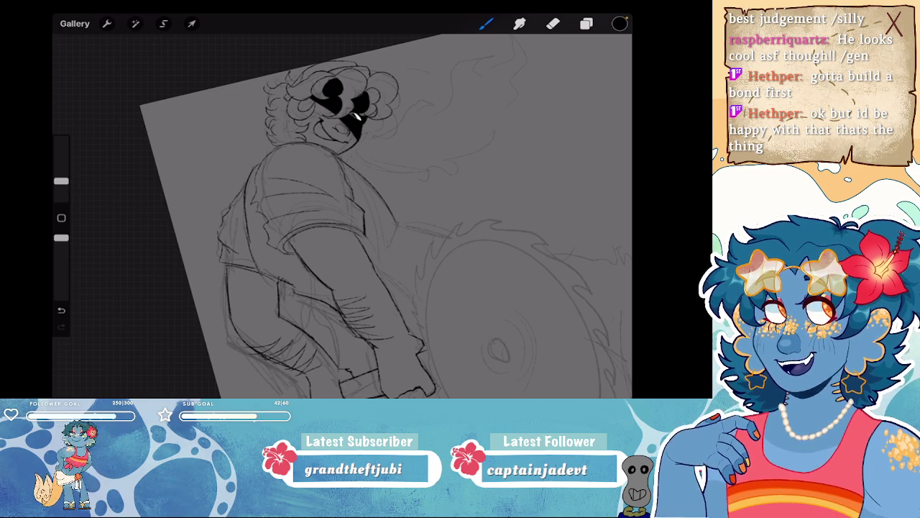
scroll(342, 215, up, 5)
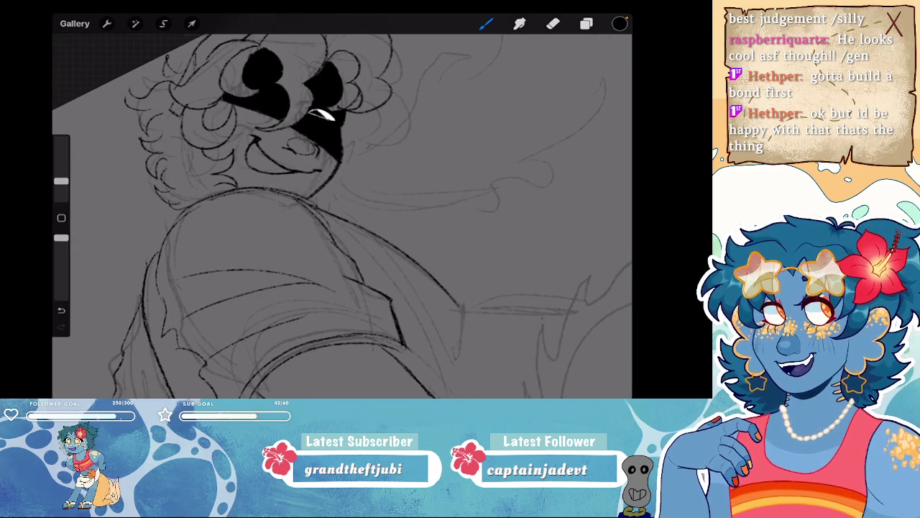
key(ctrl+z)
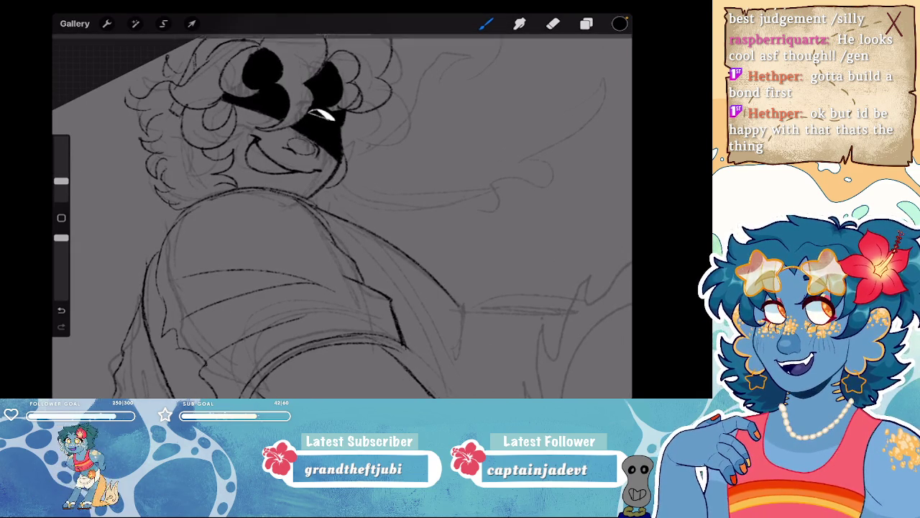
key(ctrl+z)
scroll(342, 216, up, 1)
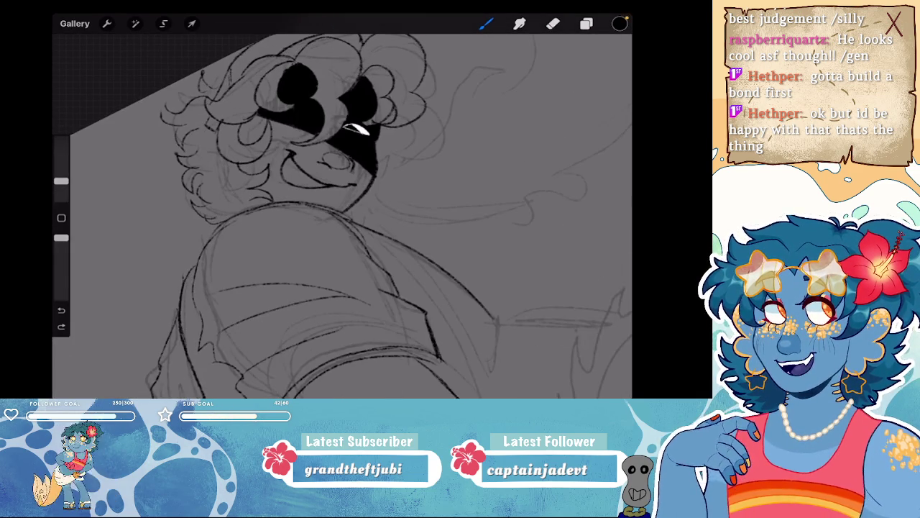
drag(290, 126, 309, 148)
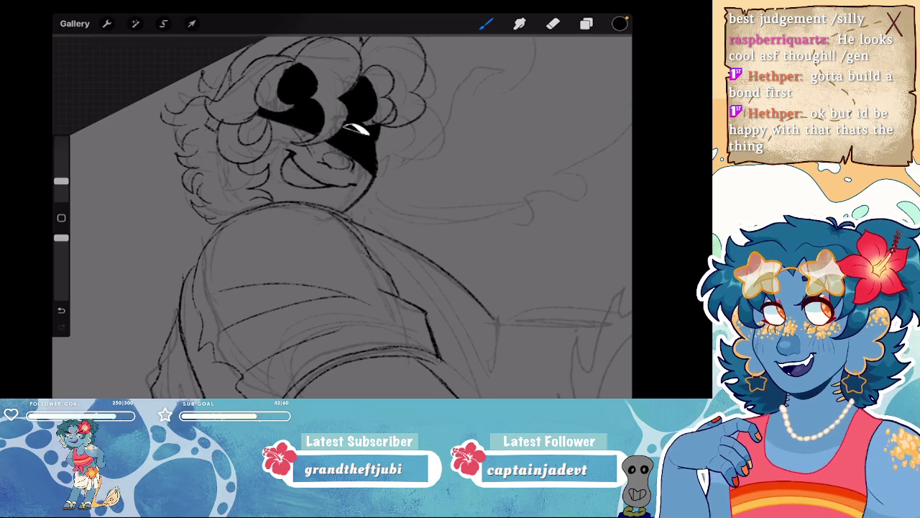
key(ctrl+z)
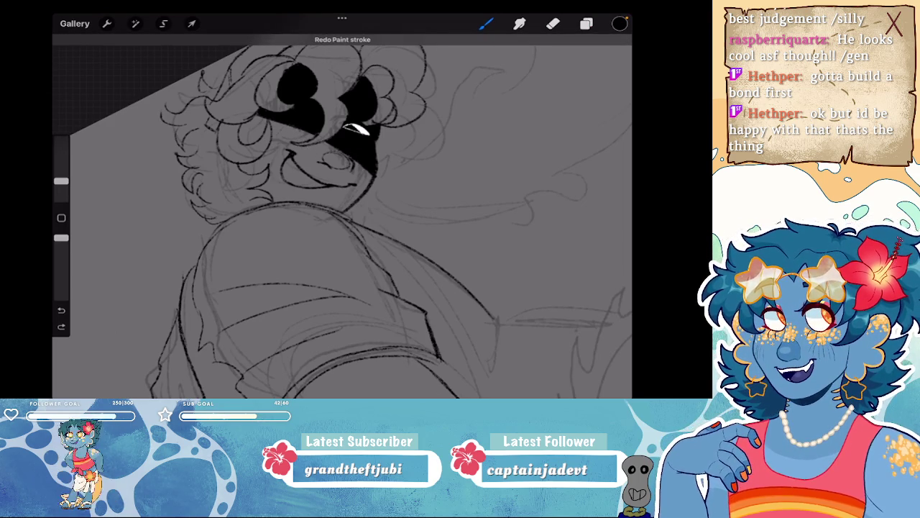
drag(266, 127, 286, 151)
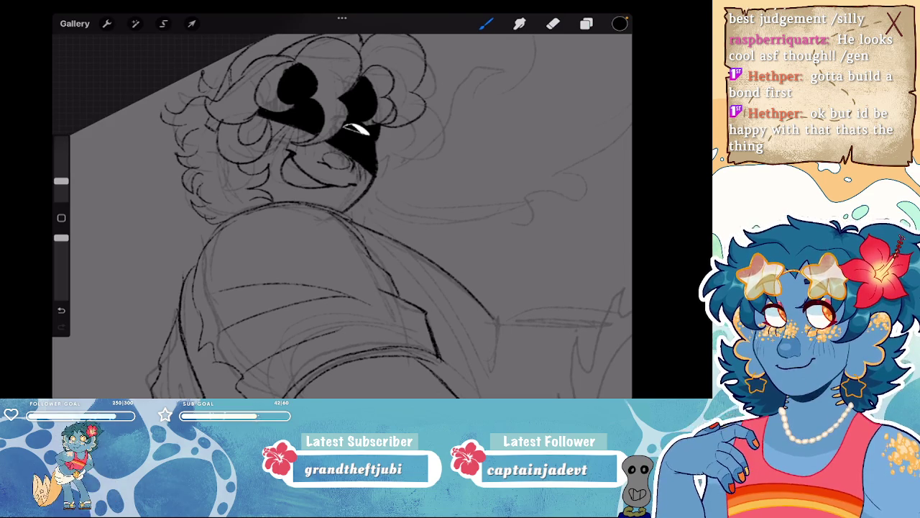
- Zoom in and out over the head while undoing the last few hair strokes
scroll(342, 216, down, 2)
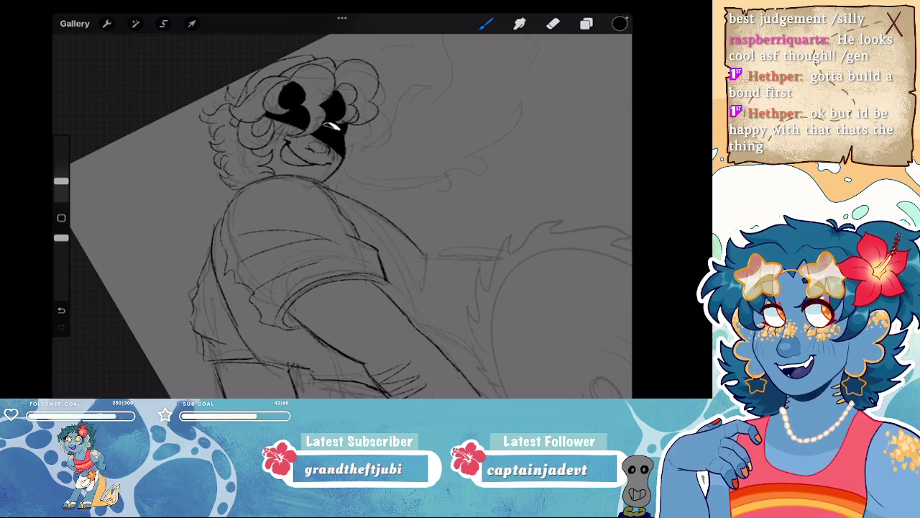
scroll(323, 215, up, 2)
scroll(324, 215, up, 1)
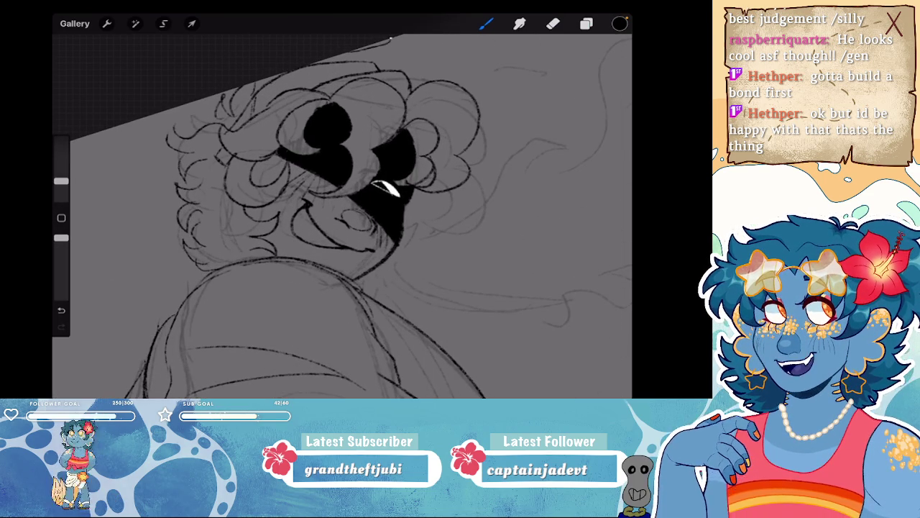
scroll(343, 214, down, 3)
key(ctrl+z)
scroll(342, 215, up, 3)
key(ctrl+z)
scroll(342, 216, down, 2)
scroll(342, 216, down, 2)
scroll(342, 215, up, 1)
scroll(342, 215, up, 3)
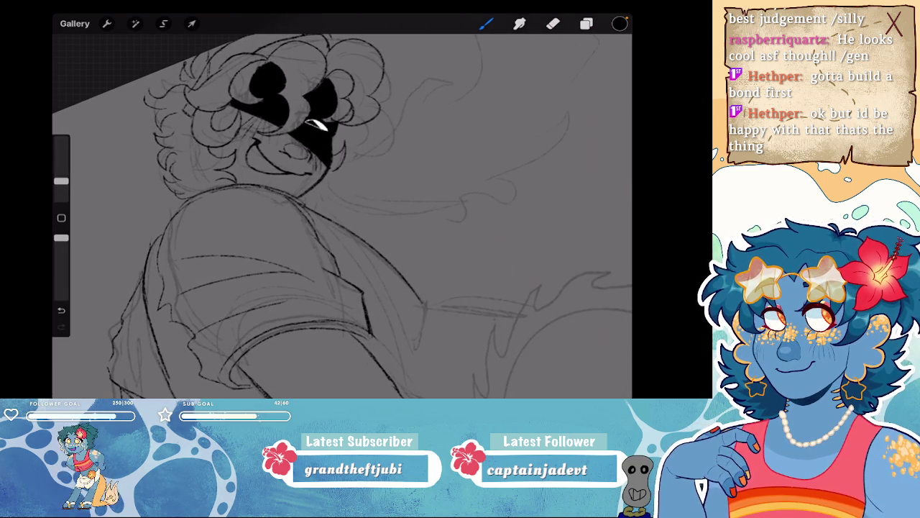
scroll(343, 216, down, 2)
scroll(342, 216, down, 2)
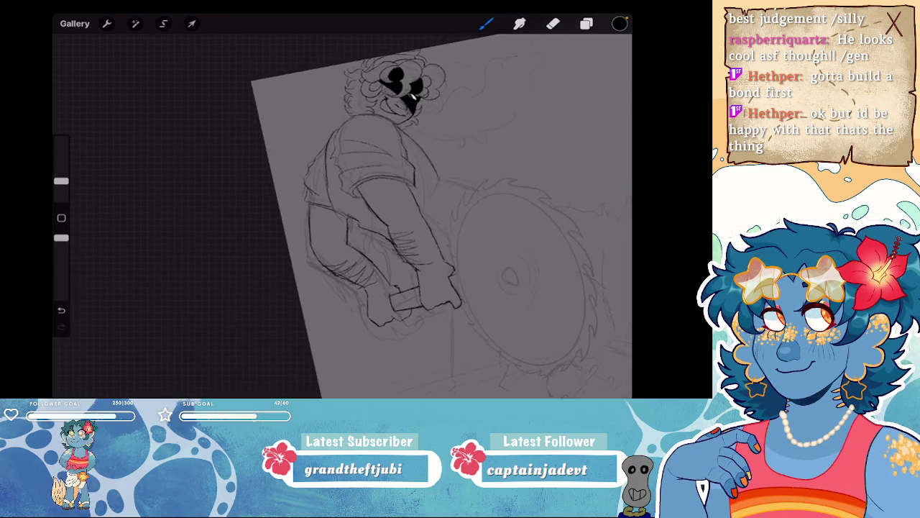
scroll(342, 216, up, 1)
scroll(342, 216, up, 2)
scroll(342, 216, up, 1)
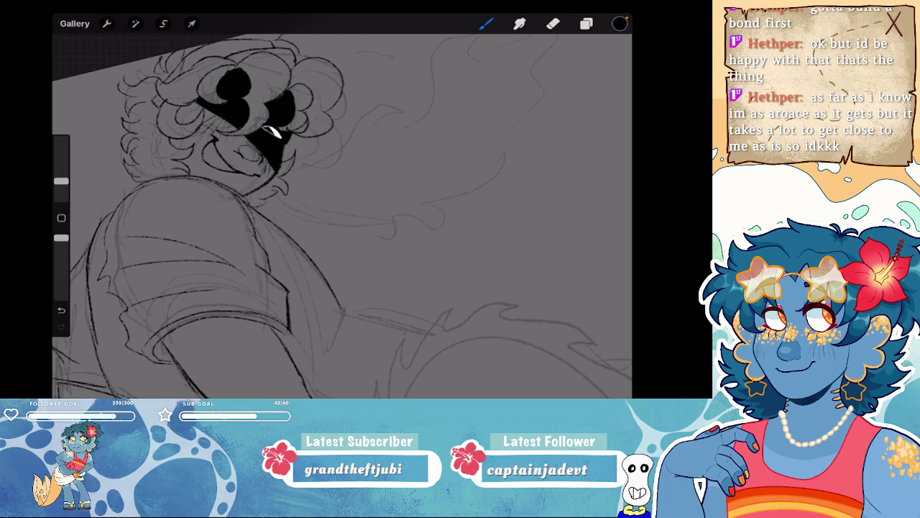
key(ctrl+z)
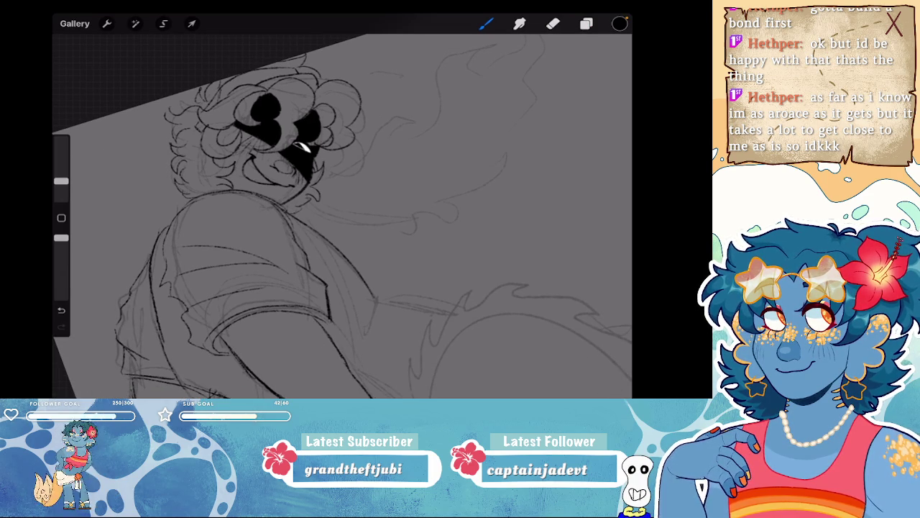
- Draw smoke curls and a curving smoke line rising beside the figure's head
scroll(342, 215, right, 3)
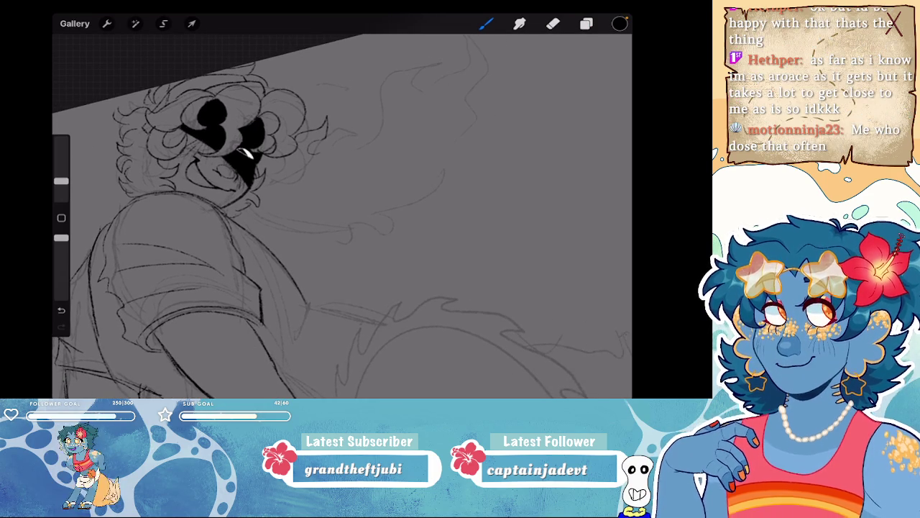
drag(395, 64, 413, 108)
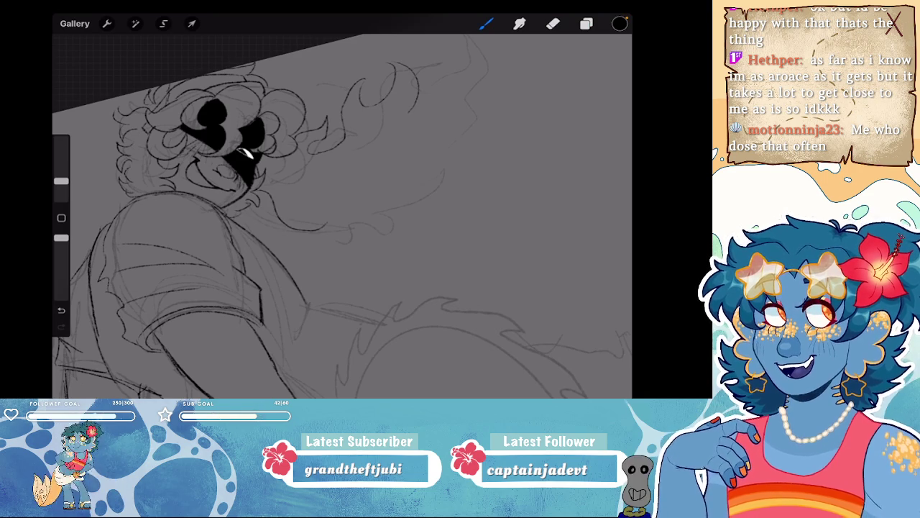
drag(393, 164, 323, 224)
drag(431, 82, 399, 148)
drag(453, 72, 408, 112)
- Hide and re-show the rough sketch layer to check the inked lines
scroll(342, 215, down, 5)
click(587, 24)
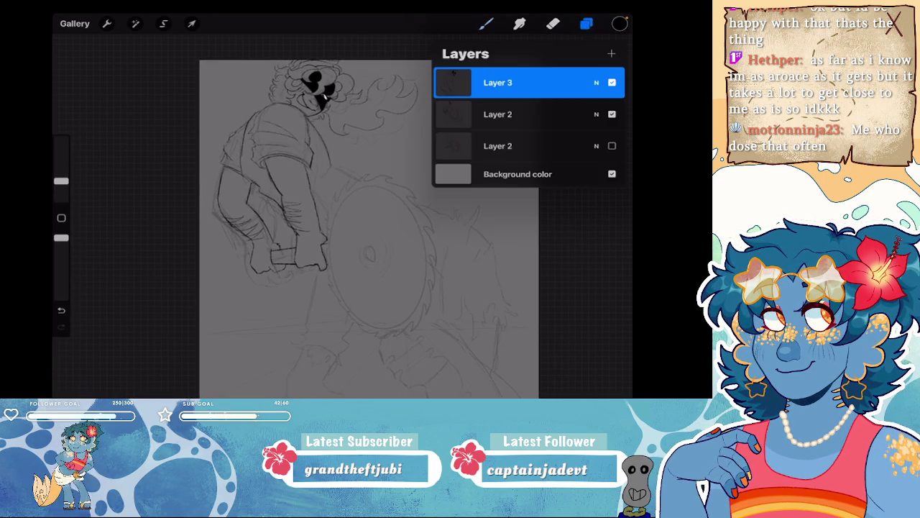
click(612, 115)
click(612, 114)
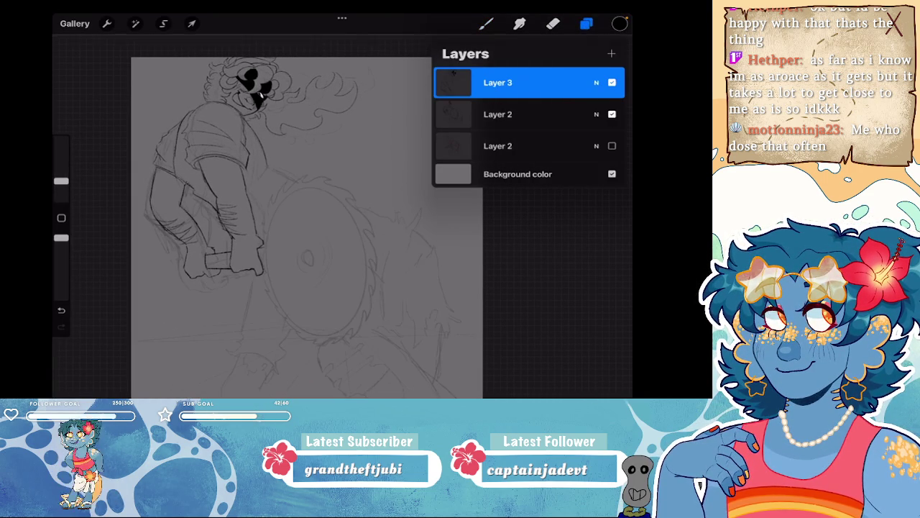
click(486, 24)
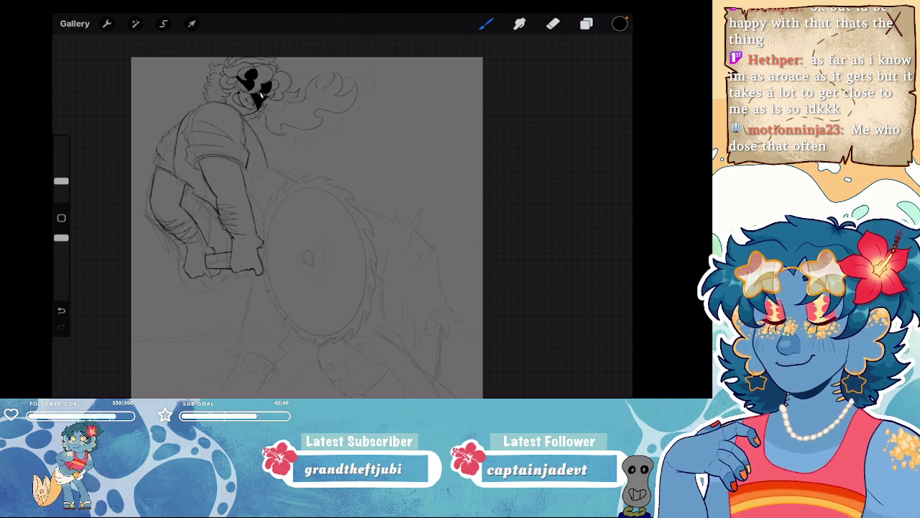
- Ink a short line near the face, toggling between eraser and brush
scroll(251, 87, up, 5)
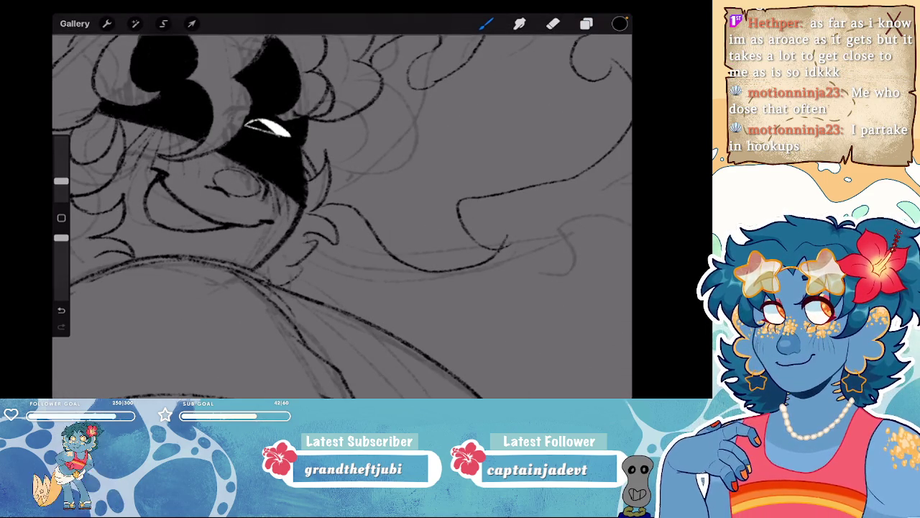
mouse_move(315, 176)
mouse_down()
mouse_move(321, 160)
mouse_move(328, 179)
mouse_move(316, 207)
mouse_up()
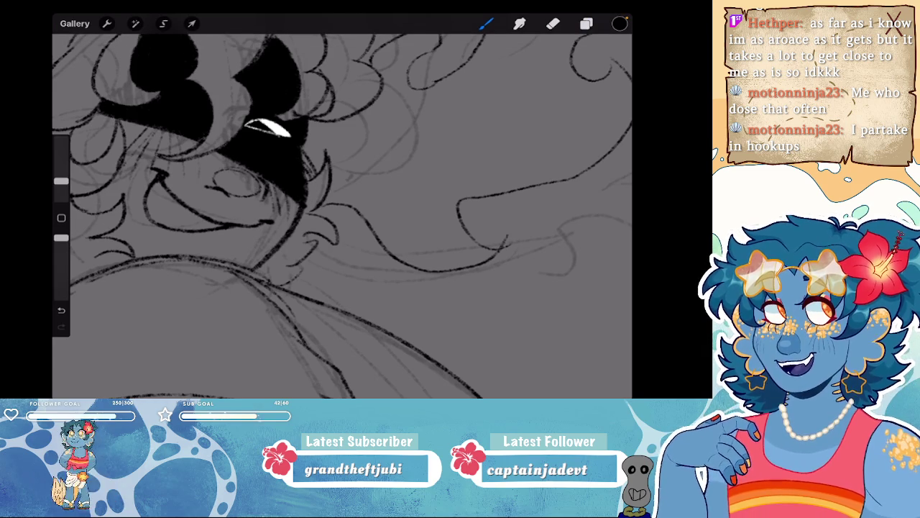
scroll(342, 215, down, 5)
click(553, 24)
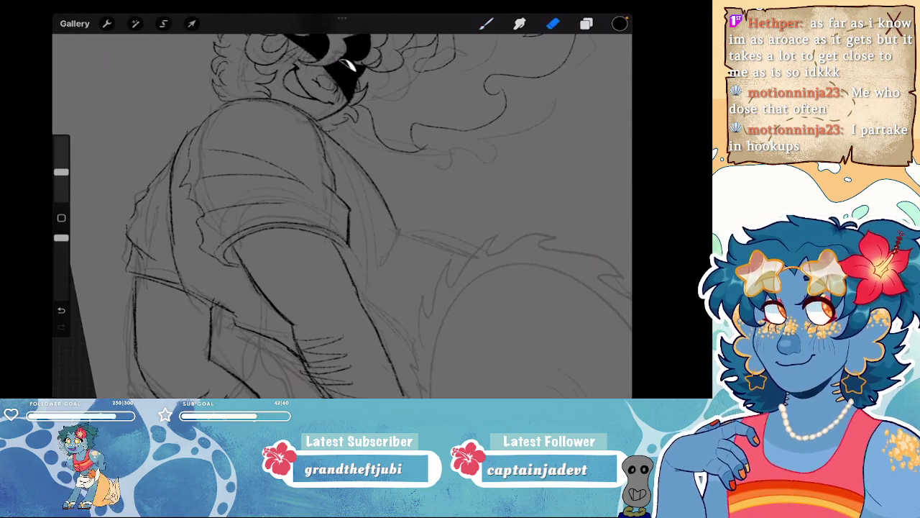
scroll(342, 215, up, 5)
click(486, 23)
scroll(342, 216, down, 5)
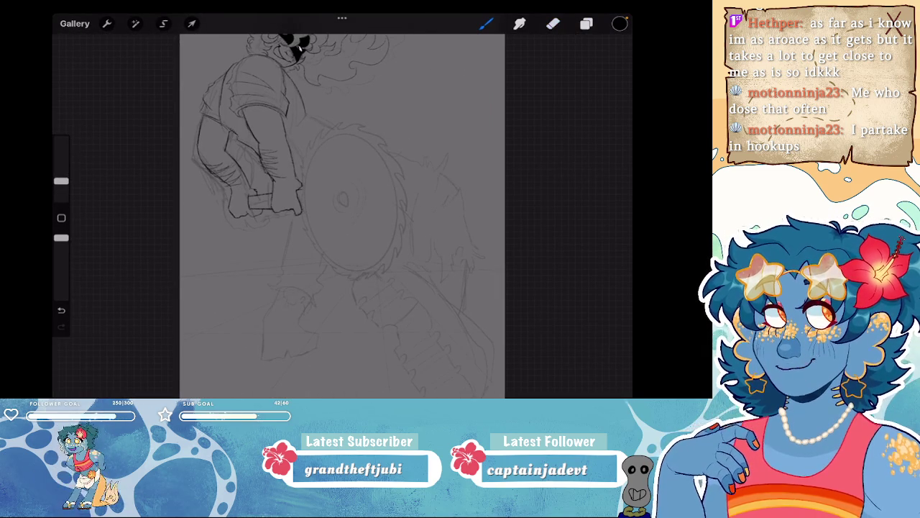
scroll(342, 215, up, 5)
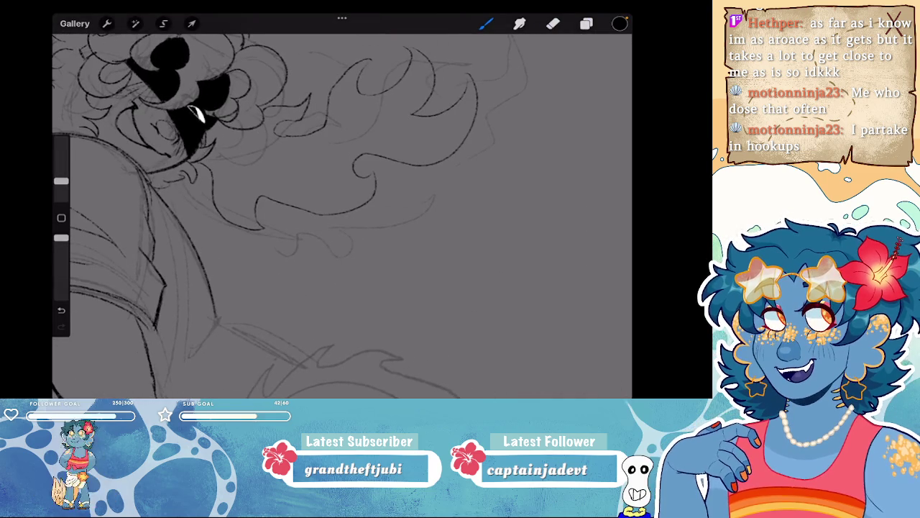
scroll(342, 216, up, 3)
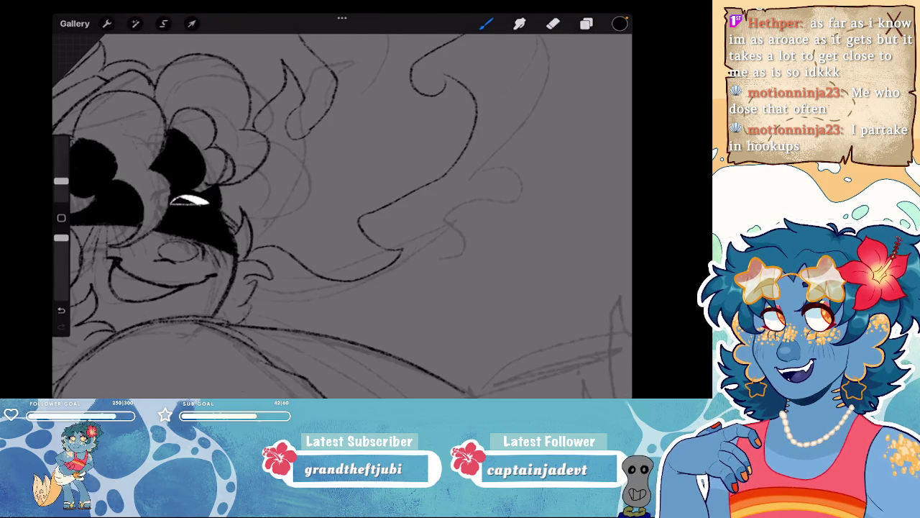
scroll(343, 216, down, 2)
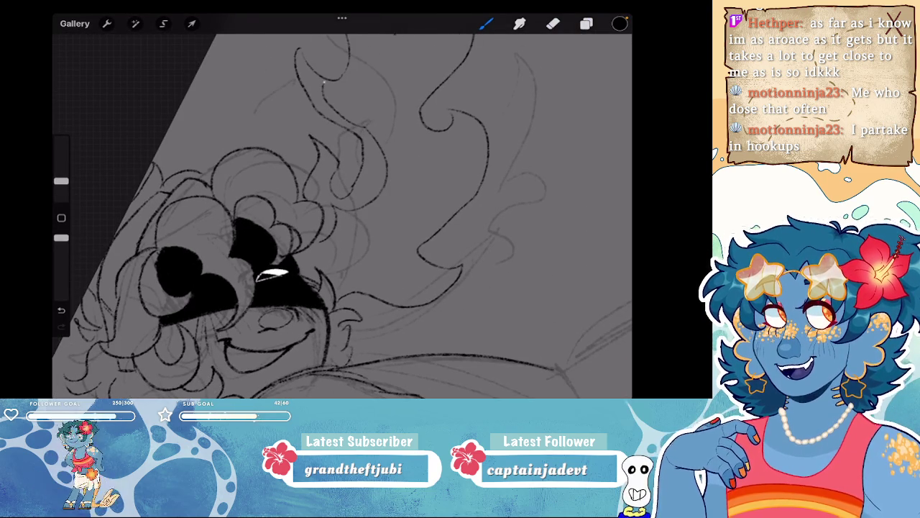
scroll(342, 216, down, 2)
- Ink a short stroke in the flowing hair, then undo it
drag(384, 95, 420, 122)
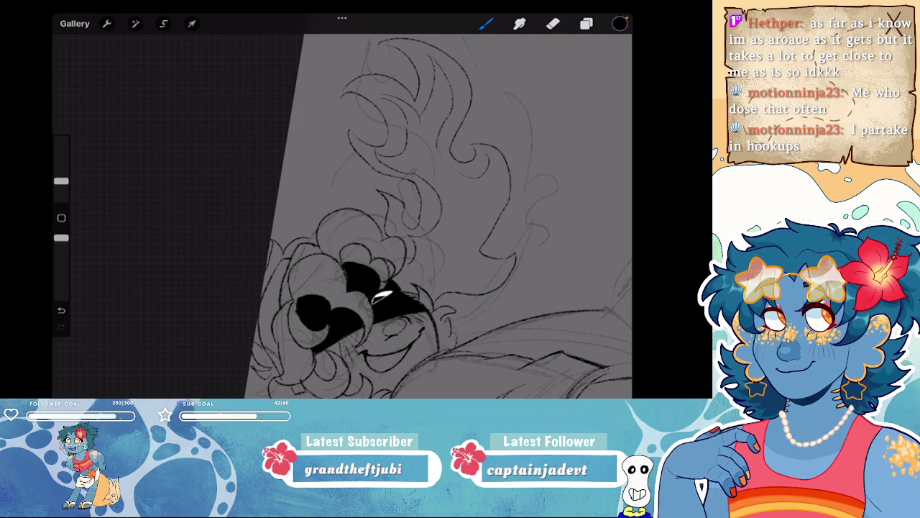
scroll(342, 216, down, 5)
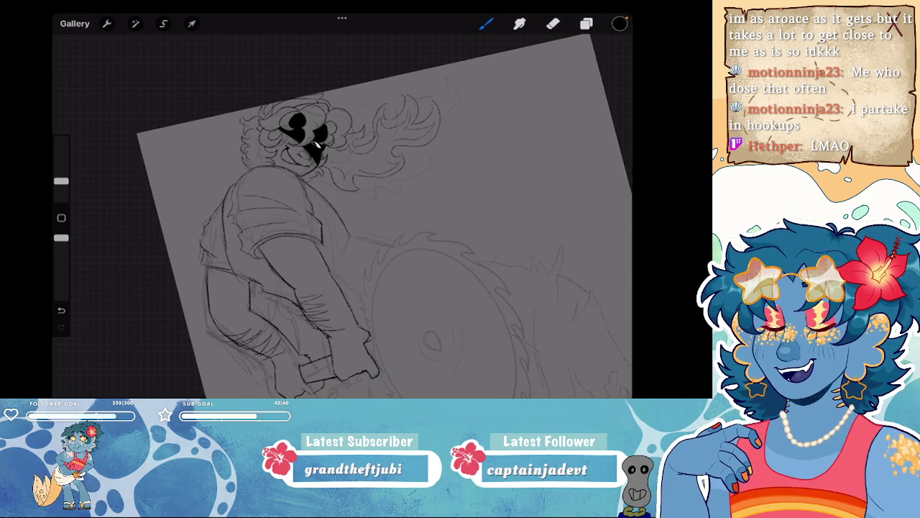
scroll(345, 144, up, 5)
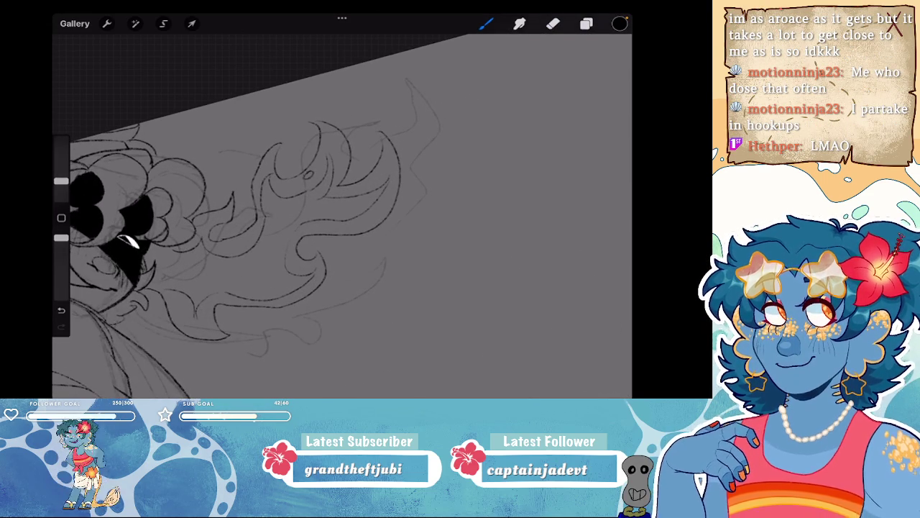
scroll(342, 216, down, 3)
scroll(342, 216, up, 3)
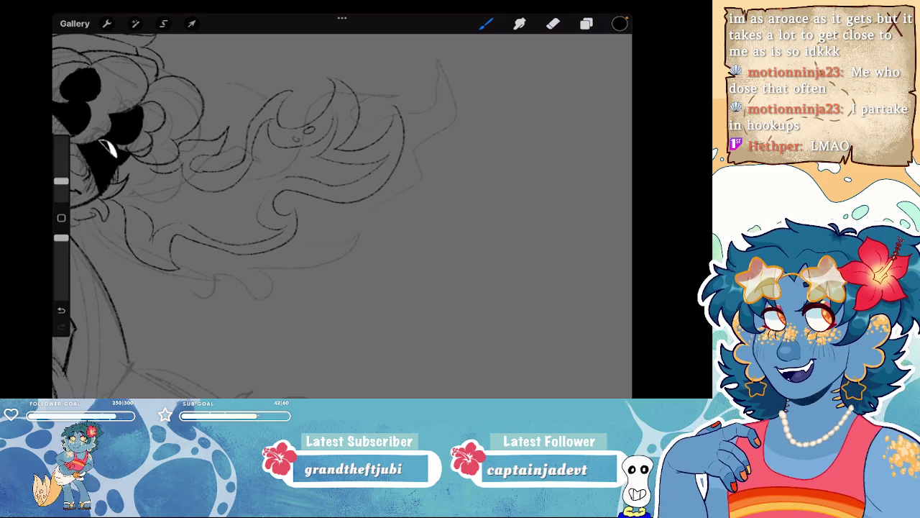
key(ctrl+z)
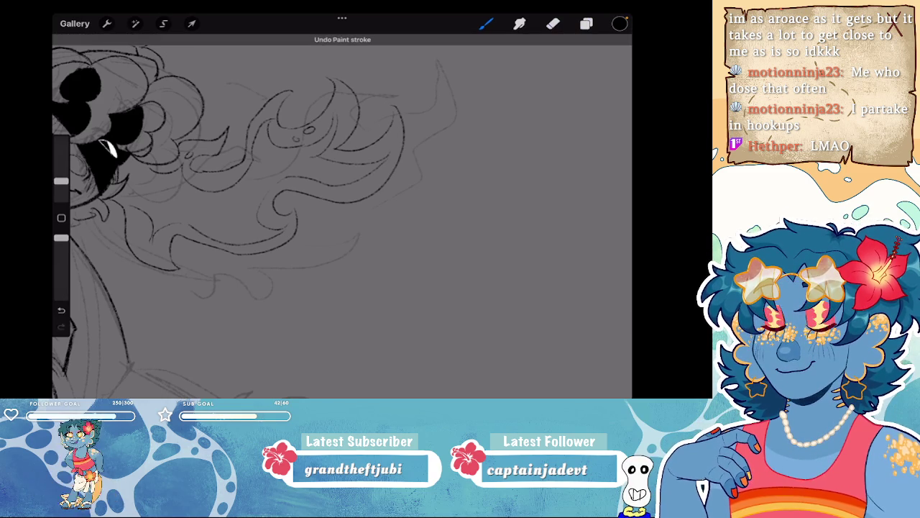
scroll(342, 216, down, 5)
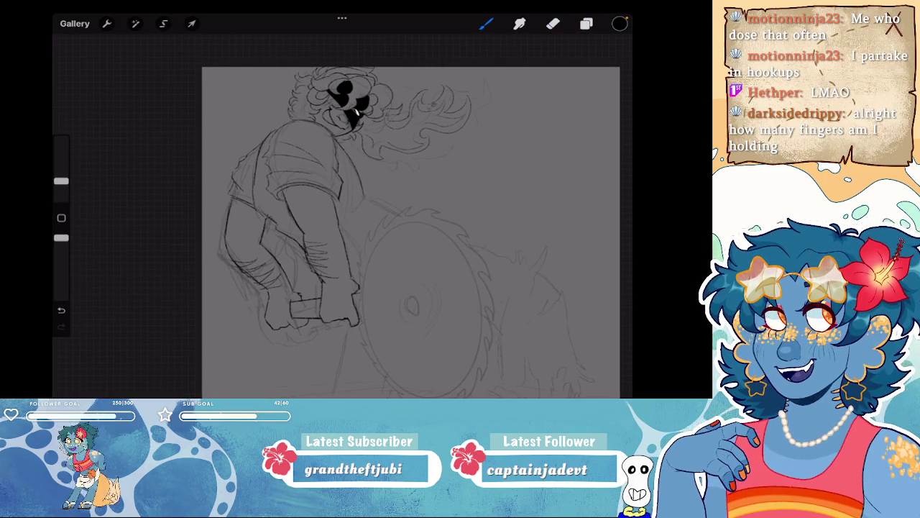
scroll(342, 216, up, 3)
scroll(343, 216, up, 3)
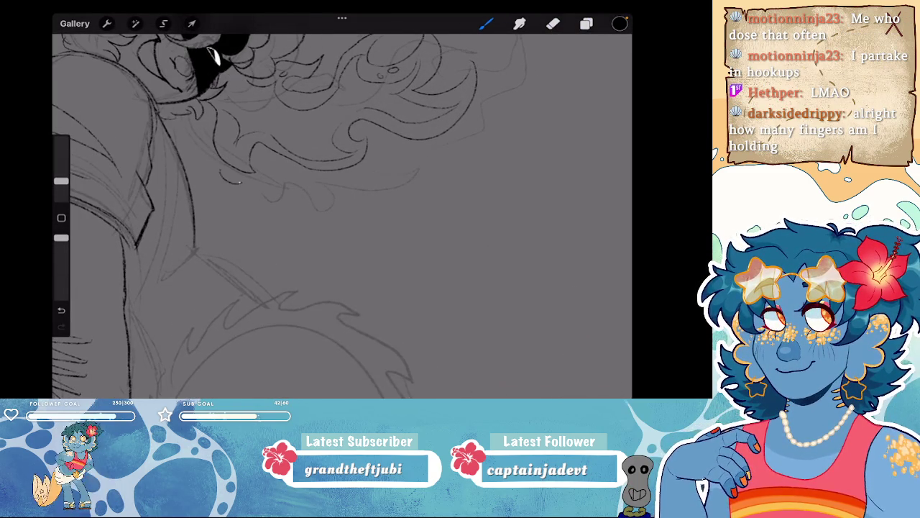
scroll(342, 216, up, 2)
scroll(342, 216, up, 2)
- Undo the previous hair stroke and redraw a small arc in the hair
key(ctrl+z)
drag(335, 104, 364, 108)
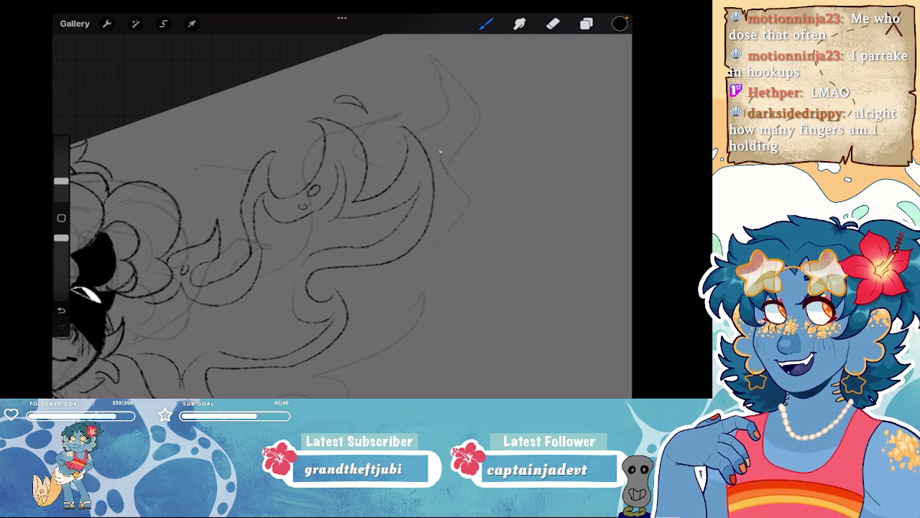
scroll(342, 216, down, 5)
scroll(342, 215, down, 2)
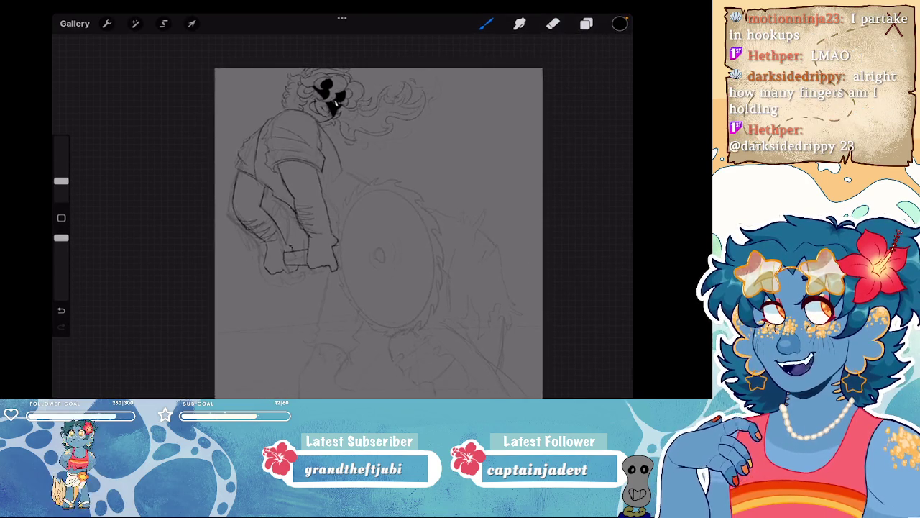
scroll(378, 216, up, 2)
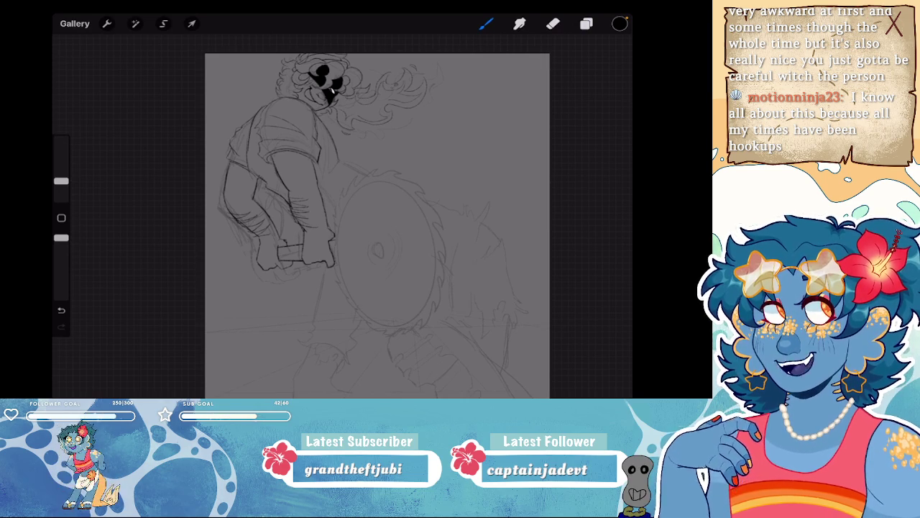
- Ink a short black line beside the hair strands, undoing a stray mark in the flames
scroll(342, 215, down, 3)
scroll(342, 215, up, 5)
scroll(342, 215, up, 3)
scroll(342, 216, up, 3)
scroll(342, 215, down, 5)
scroll(342, 216, down, 1)
scroll(342, 215, up, 3)
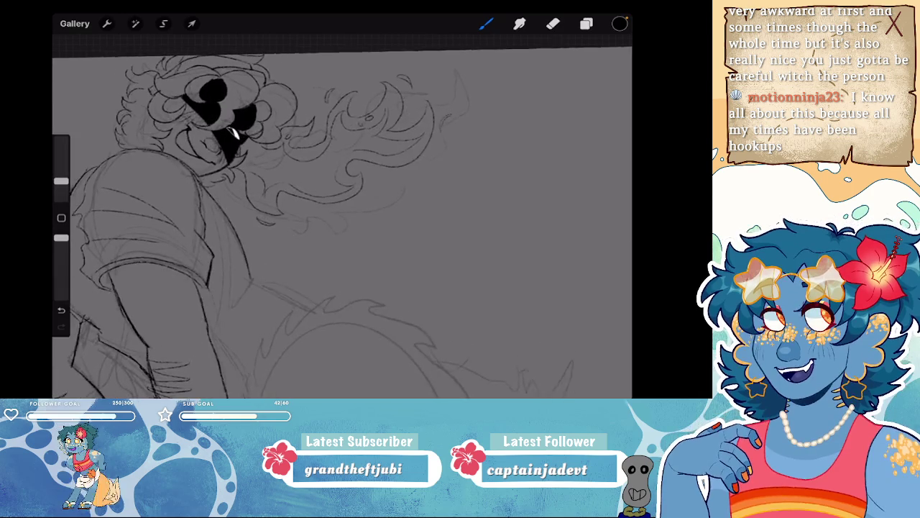
scroll(342, 216, up, 3)
click(552, 23)
key(b)
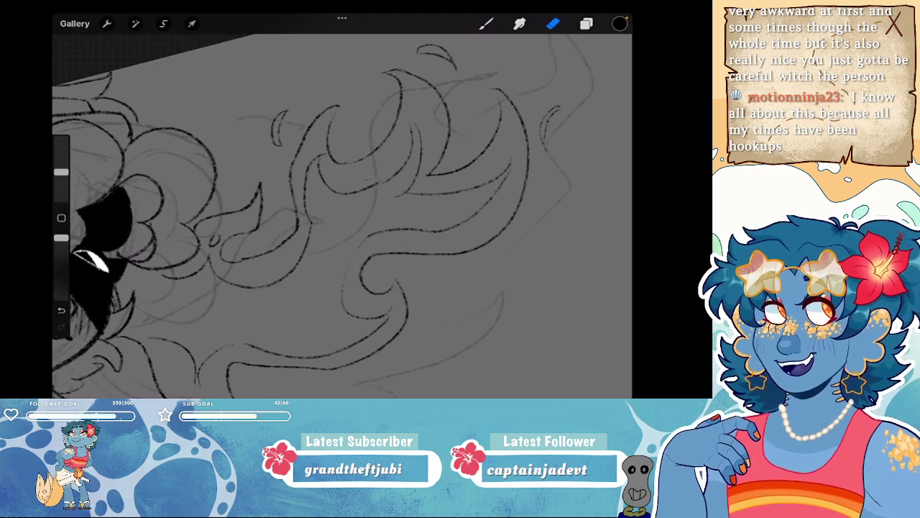
drag(226, 234, 217, 245)
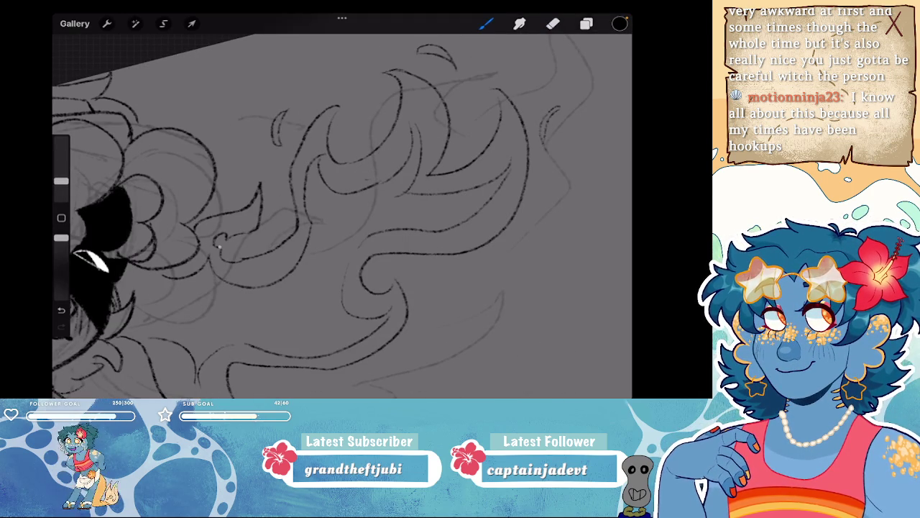
drag(272, 154, 300, 168)
key(ctrl+z)
- Ink a short stroke and a small curl in the hair flame strands
scroll(342, 216, down, 5)
scroll(446, 137, up, 5)
key(e)
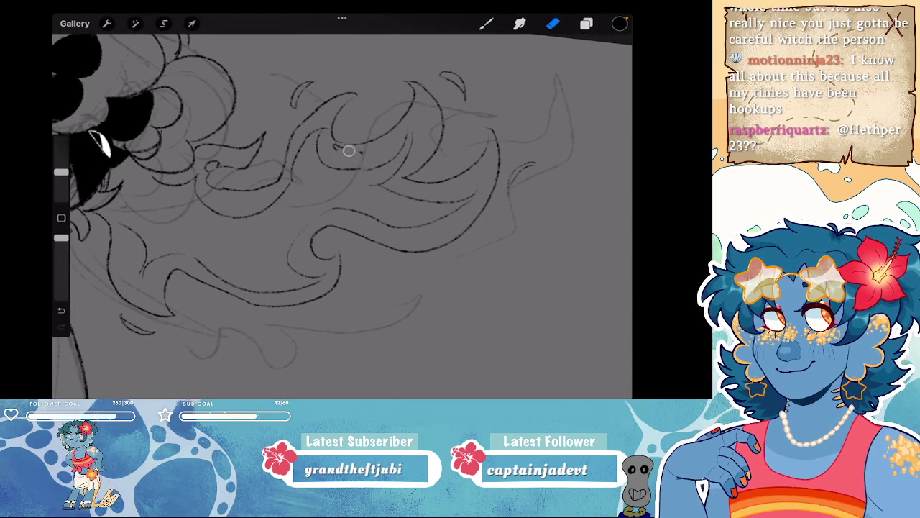
key(b)
drag(332, 134, 363, 146)
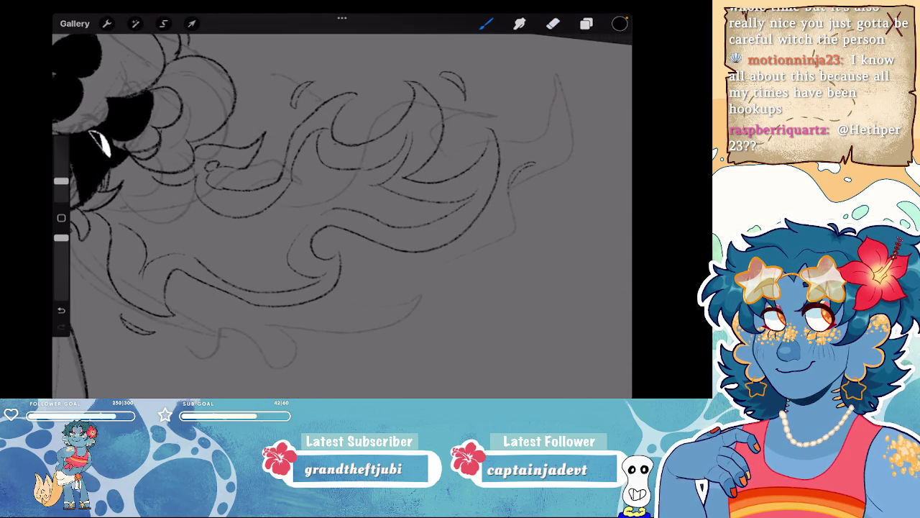
key(e)
key(b)
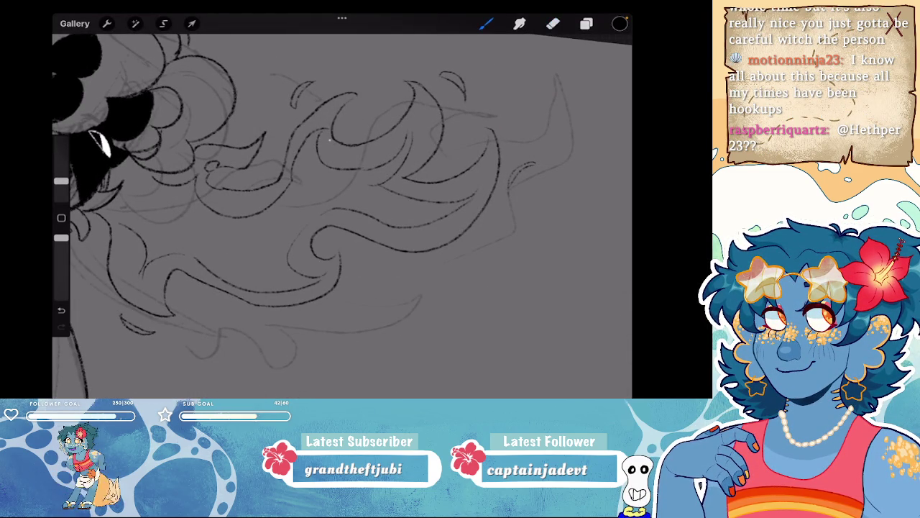
drag(333, 139, 327, 147)
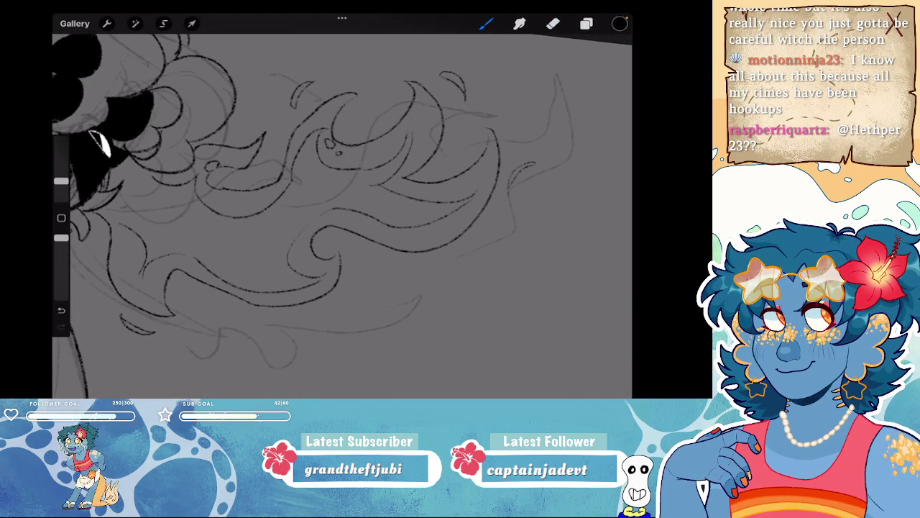
- Undo five of the recent paint strokes on the hair flames
scroll(343, 216, down, 5)
key(ctrl+z)
scroll(342, 216, up, 5)
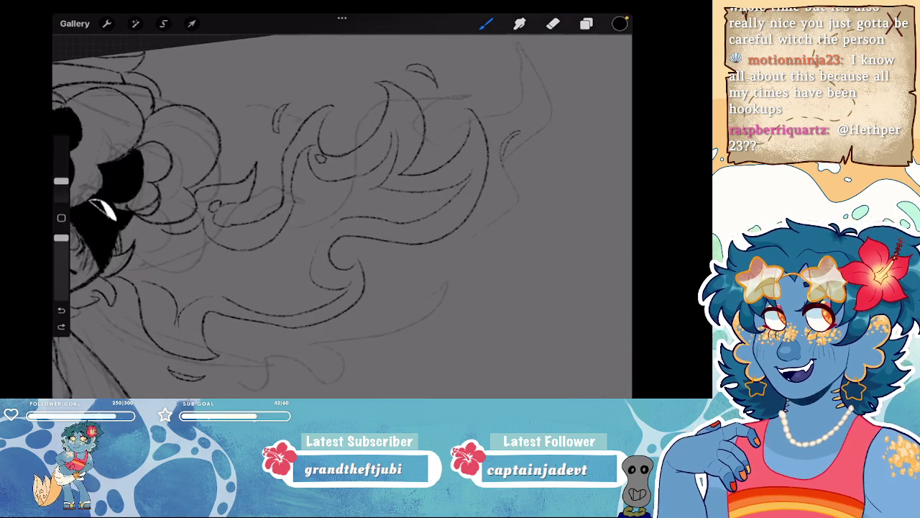
scroll(342, 216, down, 3)
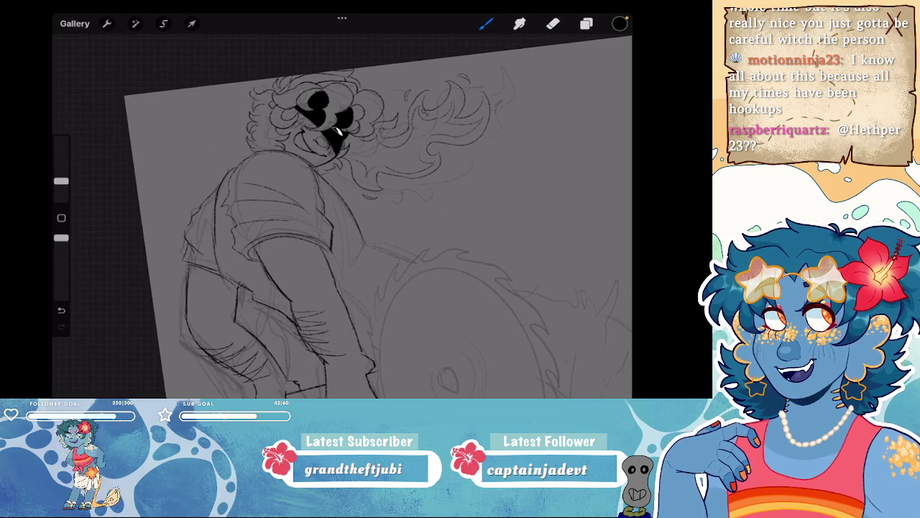
scroll(343, 216, up, 3)
key(ctrl+z)
scroll(342, 216, up, 2)
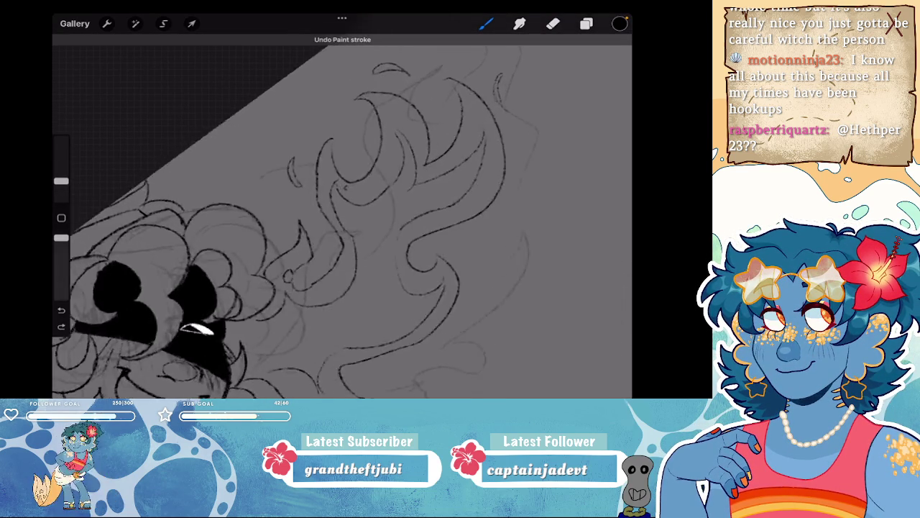
scroll(342, 216, up, 3)
scroll(342, 216, up, 2)
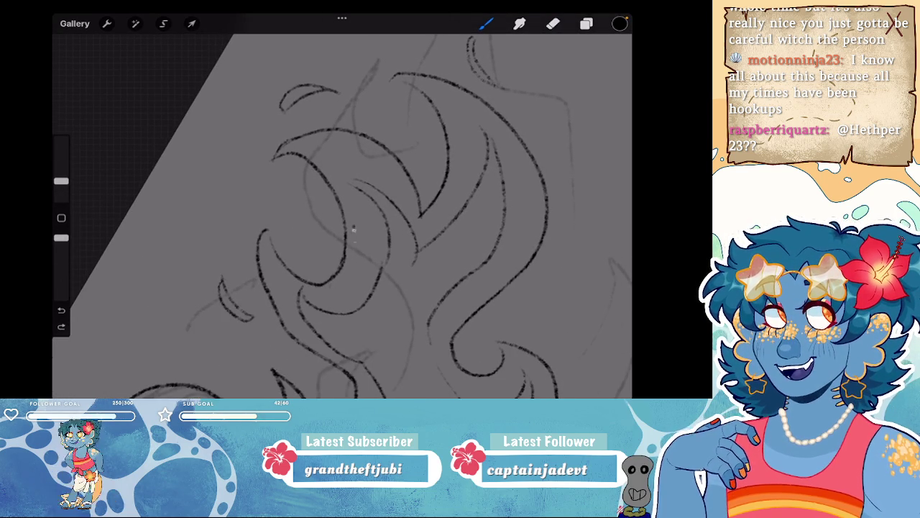
scroll(353, 225, down, 3)
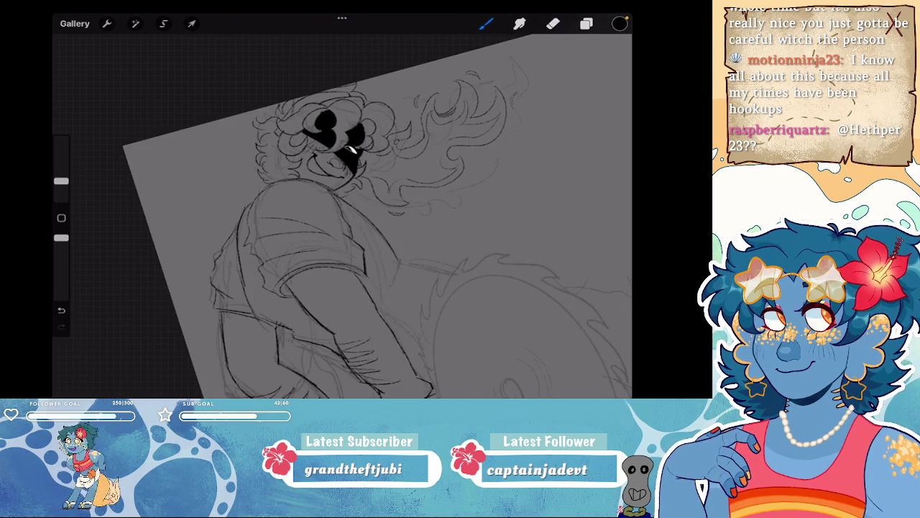
scroll(354, 149, up, 3)
key(ctrl+z)
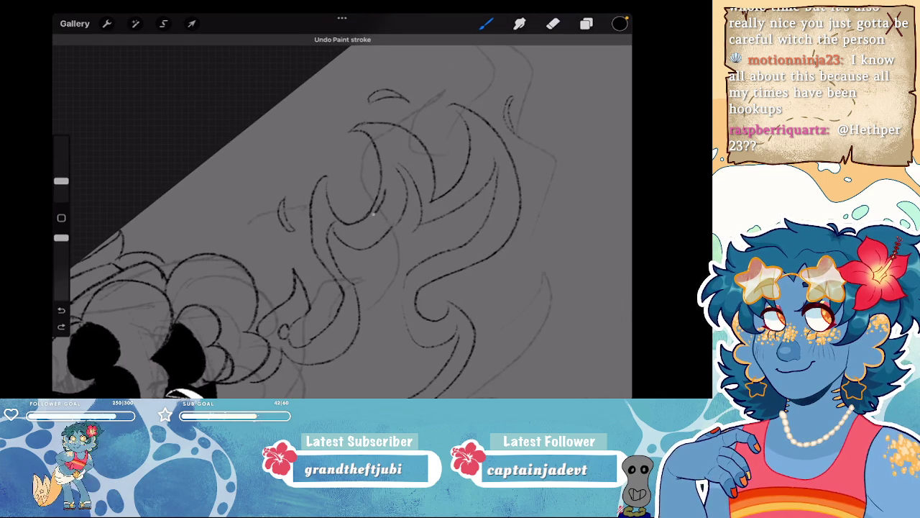
scroll(387, 193, down, 3)
scroll(373, 122, down, 2)
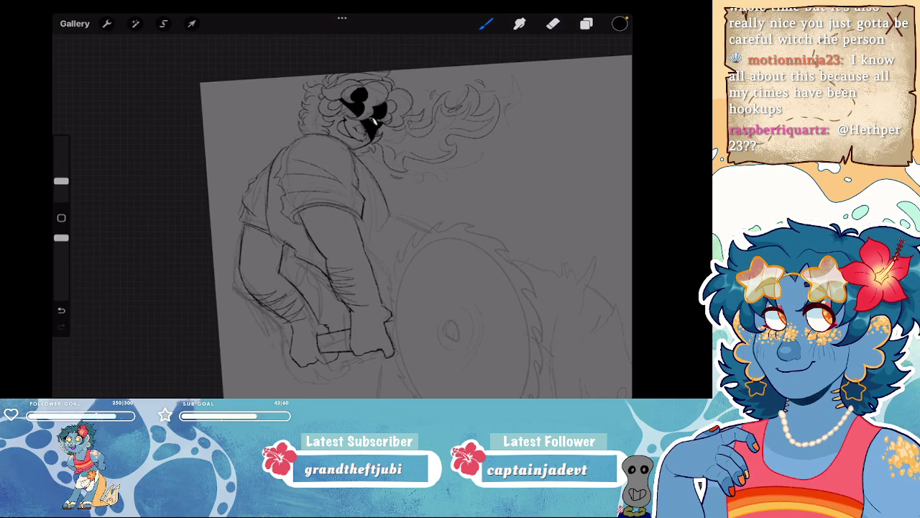
scroll(360, 144, up, 3)
key(ctrl+z)
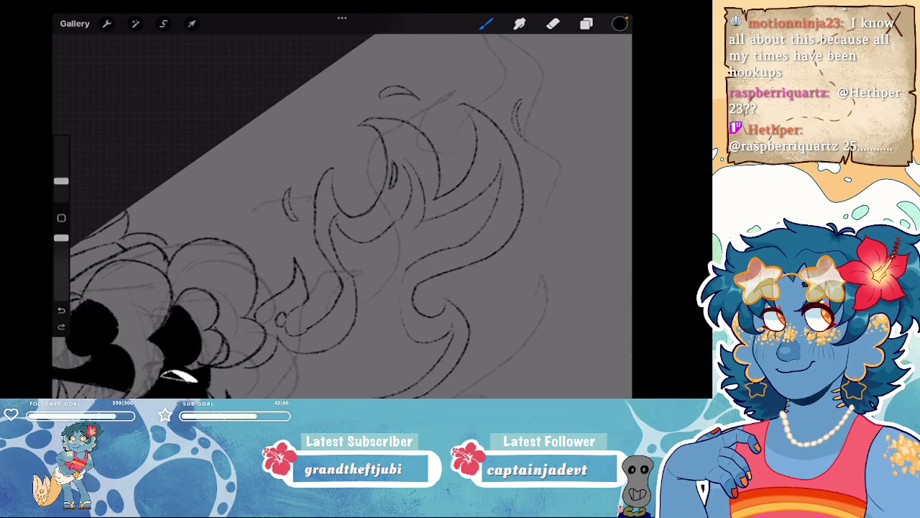
scroll(386, 194, down, 2)
scroll(386, 194, down, 2)
key(ctrl+z)
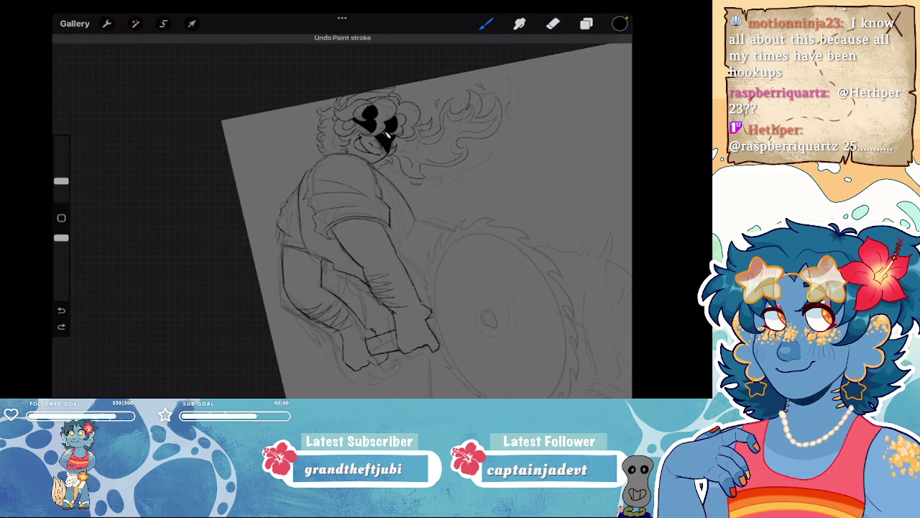
- Zoom out to review the whole figure's hair and smoke lineart
scroll(288, 215, up, 3)
scroll(288, 216, up, 2)
scroll(287, 216, up, 2)
scroll(288, 215, up, 2)
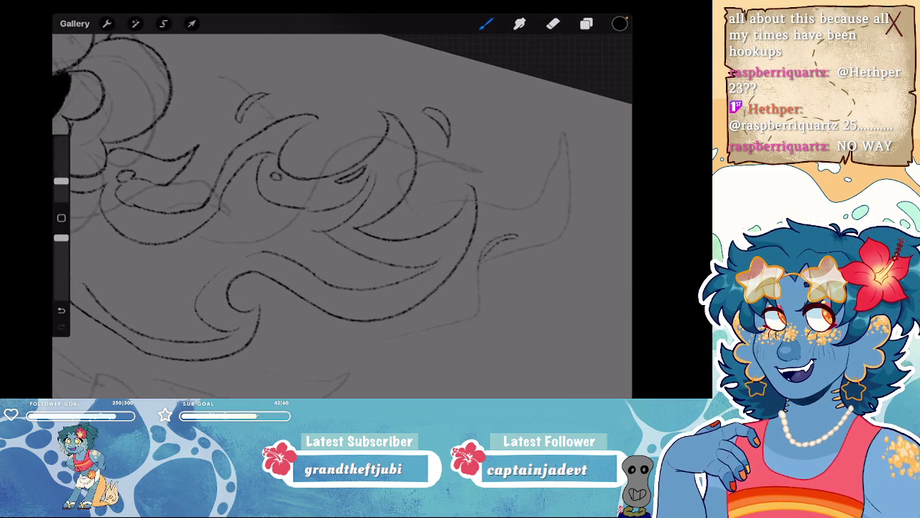
scroll(341, 216, down, 3)
scroll(341, 216, down, 1)
scroll(341, 216, down, 1)
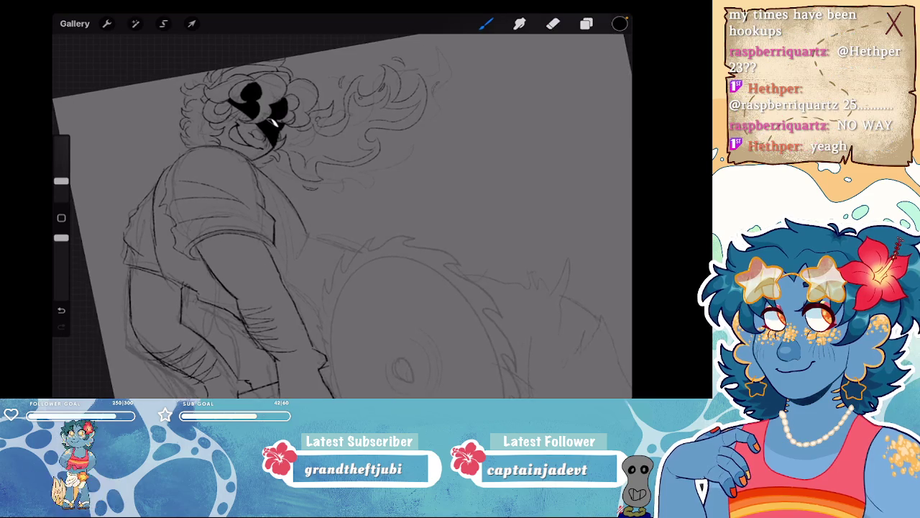
scroll(342, 215, down, 2)
scroll(341, 215, up, 2)
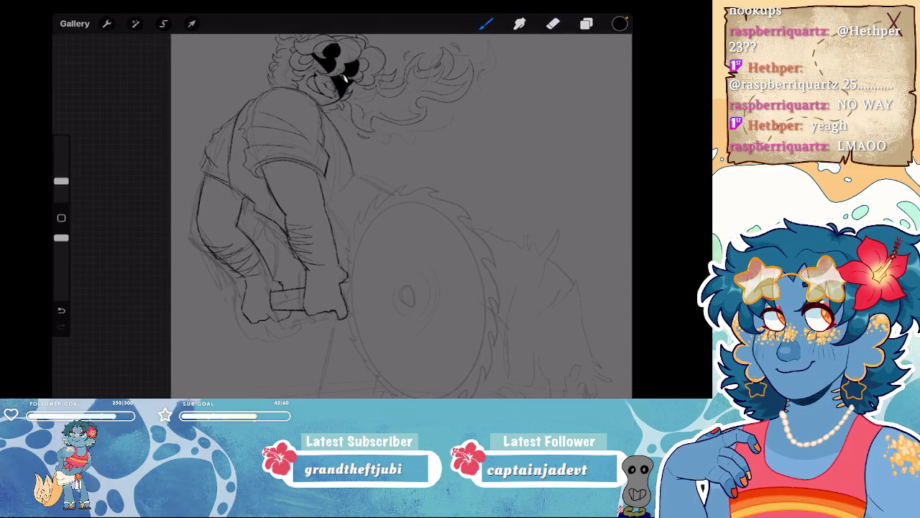
scroll(401, 216, down, 2)
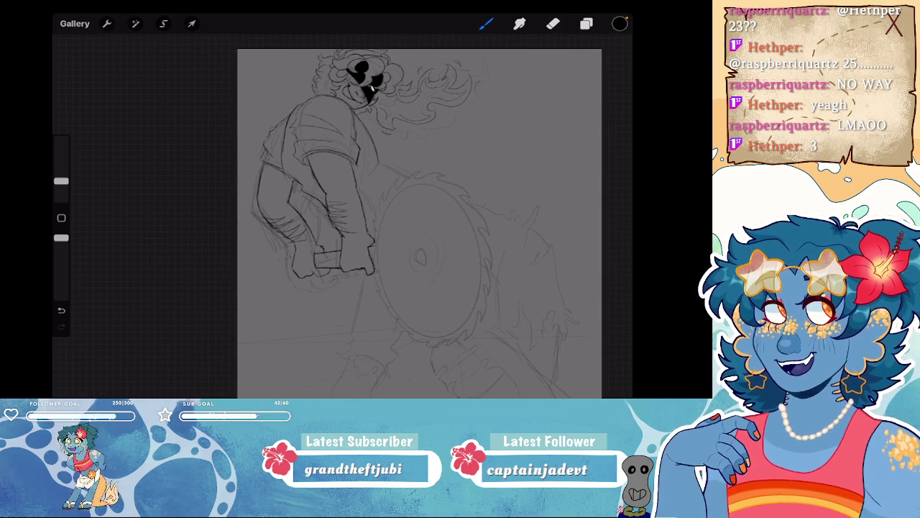
- Add small dark ink strokes to the curly hair, undoing one stray stroke
scroll(367, 94, up, 3)
drag(267, 169, 284, 184)
scroll(342, 230, down, 3)
scroll(342, 230, down, 2)
scroll(287, 179, up, 2)
scroll(287, 180, up, 3)
drag(318, 133, 321, 150)
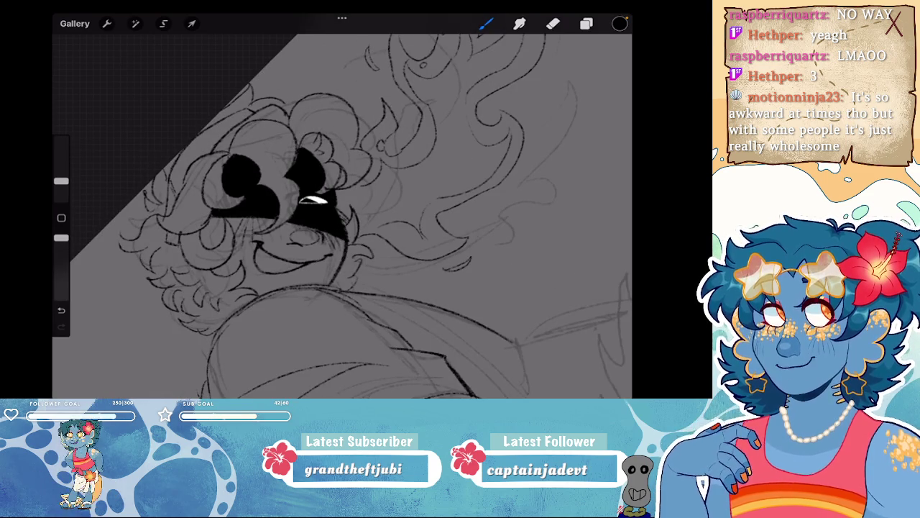
drag(265, 124, 267, 144)
key(ctrl+z)
scroll(342, 215, down, 2)
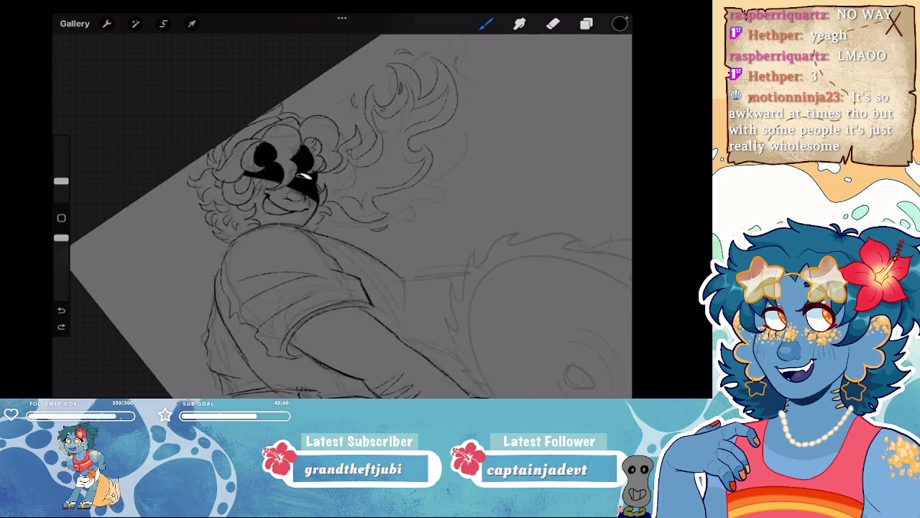
scroll(342, 216, down, 2)
scroll(342, 215, down, 2)
scroll(342, 215, down, 2)
scroll(342, 202, down, 1)
scroll(338, 194, down, 1)
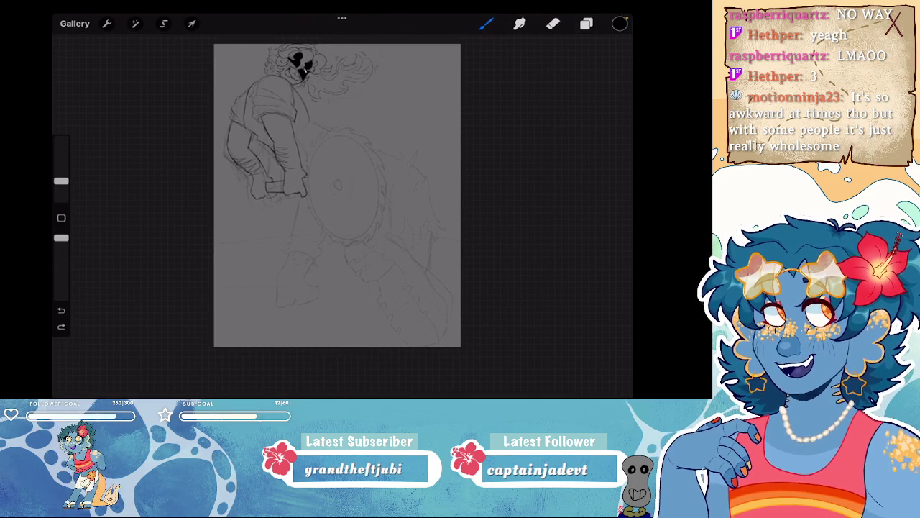
scroll(337, 194, up, 2)
scroll(380, 216, up, 1)
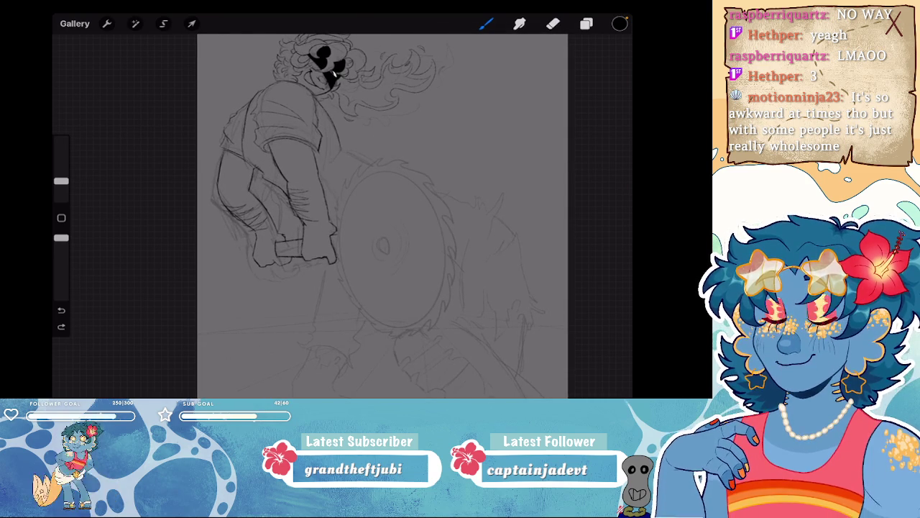
scroll(381, 216, up, 1)
scroll(381, 215, up, 1)
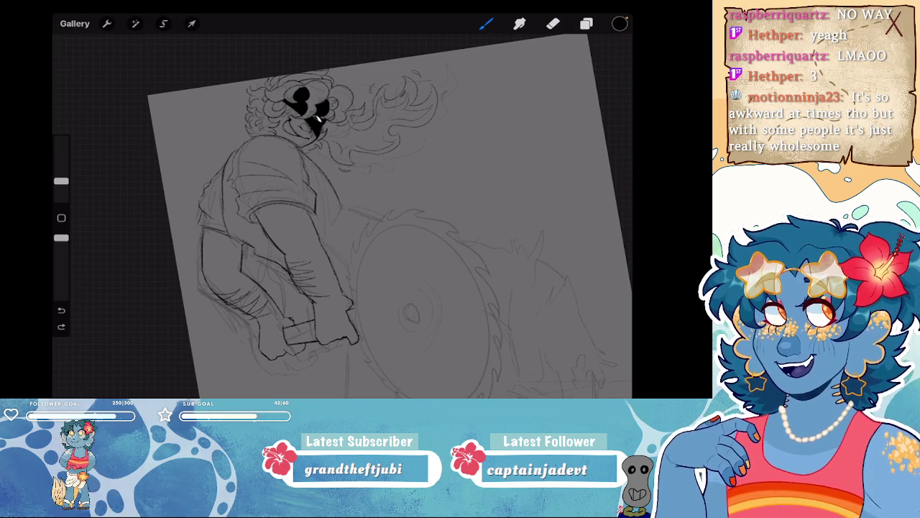
scroll(342, 216, down, 2)
scroll(342, 216, up, 4)
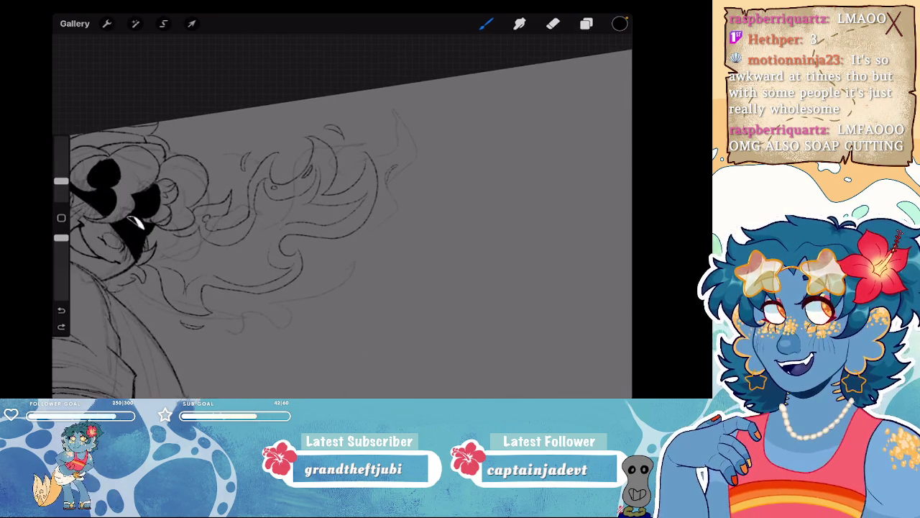
- Redraw the short curved stroke beneath the hair flames after undoing earlier attempts
key(ctrl+z)
drag(378, 221, 341, 250)
key(ctrl+z)
key(ctrl+z)
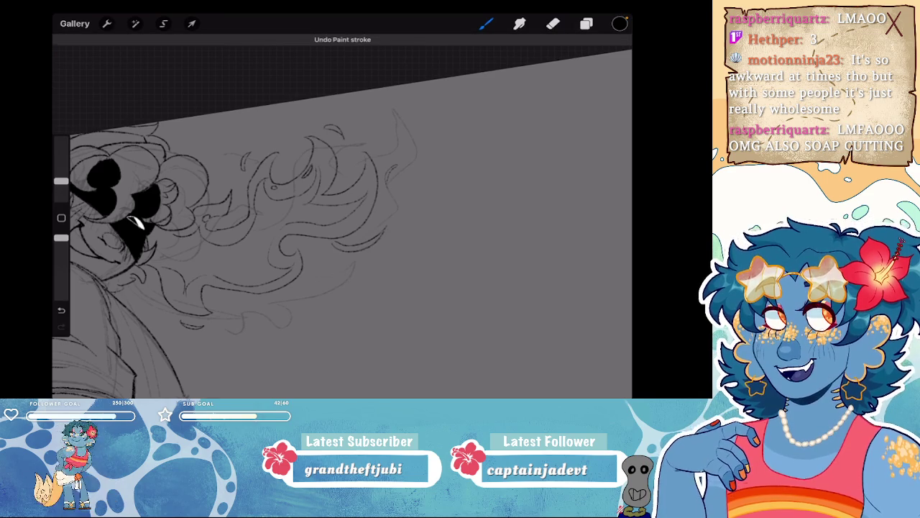
key(ctrl+z)
drag(388, 227, 355, 252)
scroll(342, 216, down, 3)
scroll(393, 241, down, 2)
scroll(327, 216, up, 2)
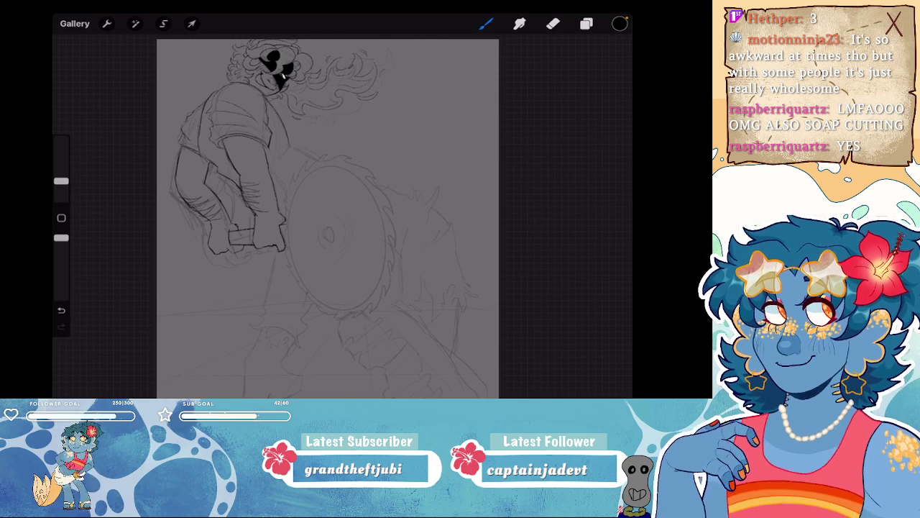
scroll(327, 230, up, 2)
scroll(327, 230, up, 2)
- Zoom into the saw blade and ink a long stroke along its serrated edge
scroll(327, 230, up, 2)
scroll(327, 216, up, 2)
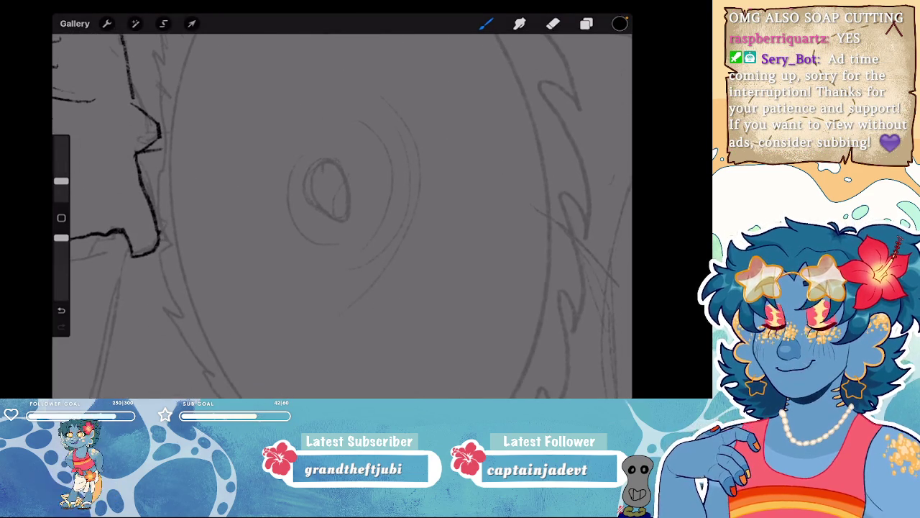
scroll(327, 216, down, 3)
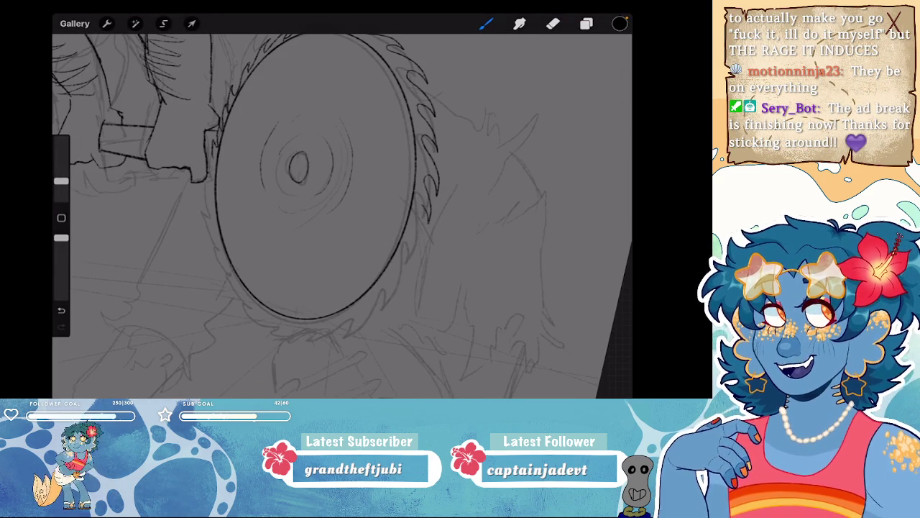
scroll(342, 216, down, 5)
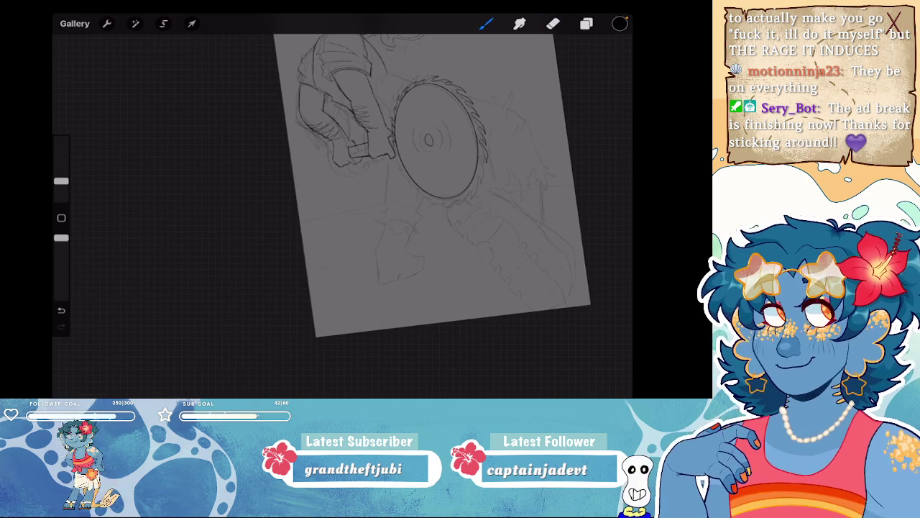
scroll(341, 216, up, 3)
scroll(341, 215, up, 2)
scroll(341, 216, up, 2)
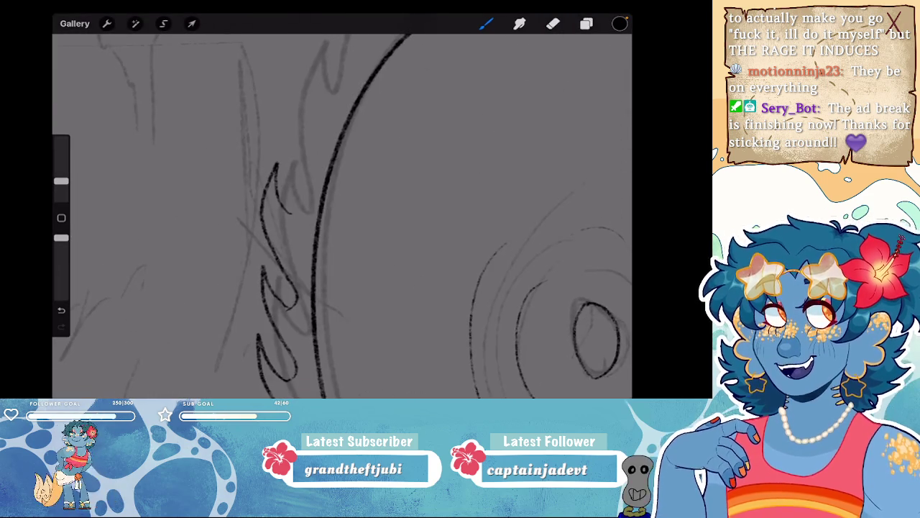
mouse_move(292, 216)
mouse_down()
mouse_move(314, 133)
mouse_move(356, 54)
mouse_up()
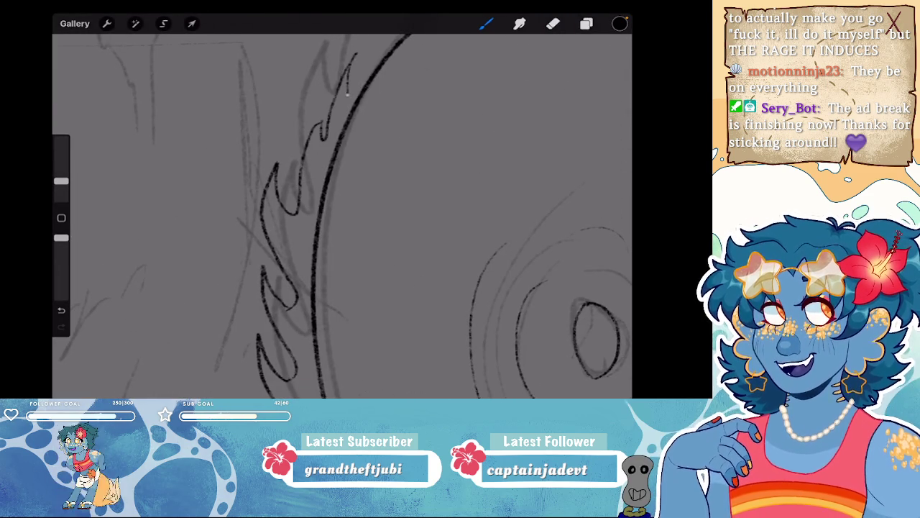
- Ink the saw blade's inner edge and inner curve, redrawing one attempt
scroll(341, 216, down, 2)
scroll(342, 216, up, 2)
scroll(342, 216, up, 1)
drag(375, 248, 344, 173)
key(ctrl+z)
mouse_move(373, 245)
mouse_down()
mouse_move(345, 201)
mouse_move(345, 116)
mouse_up()
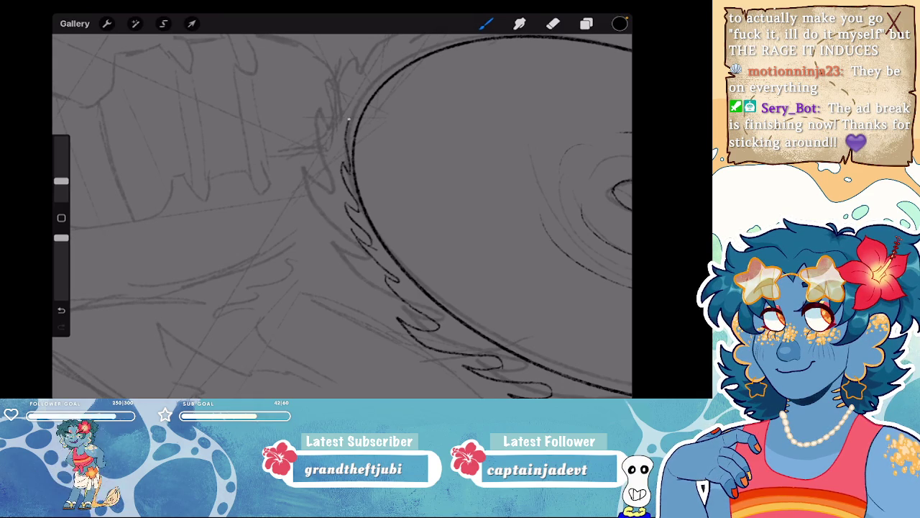
scroll(342, 216, down, 1)
scroll(342, 215, down, 2)
scroll(342, 216, down, 2)
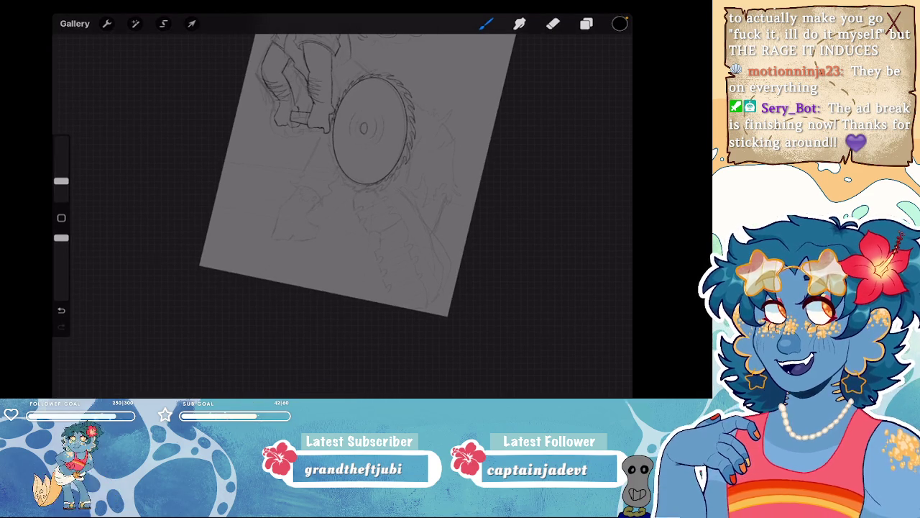
scroll(367, 137, up, 3)
scroll(366, 137, up, 1)
scroll(334, 196, up, 2)
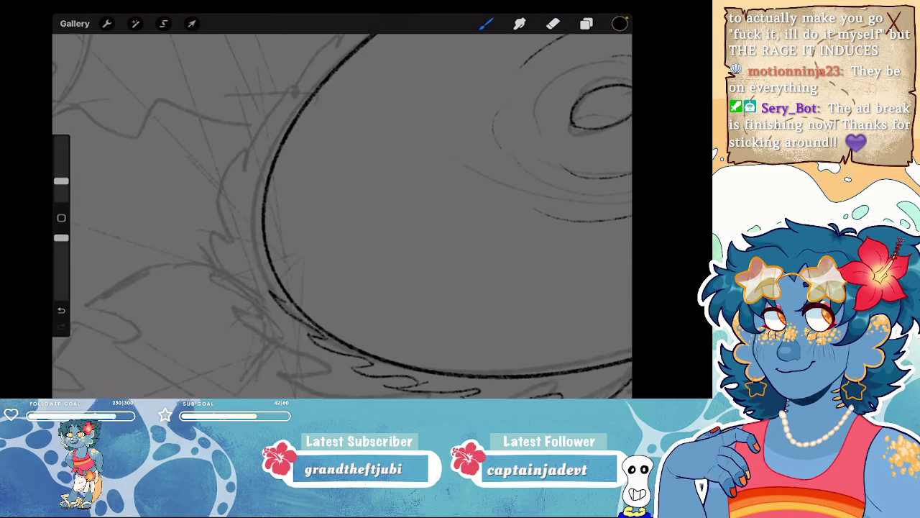
mouse_move(282, 299)
mouse_down()
mouse_move(252, 248)
mouse_move(249, 198)
mouse_move(281, 105)
mouse_move(301, 78)
mouse_up()
- Rotate the view and ink serrated teeth along the blade's left edge
mouse_move(600, 108)
mouse_down()
mouse_move(551, 79)
mouse_move(513, 113)
mouse_up()
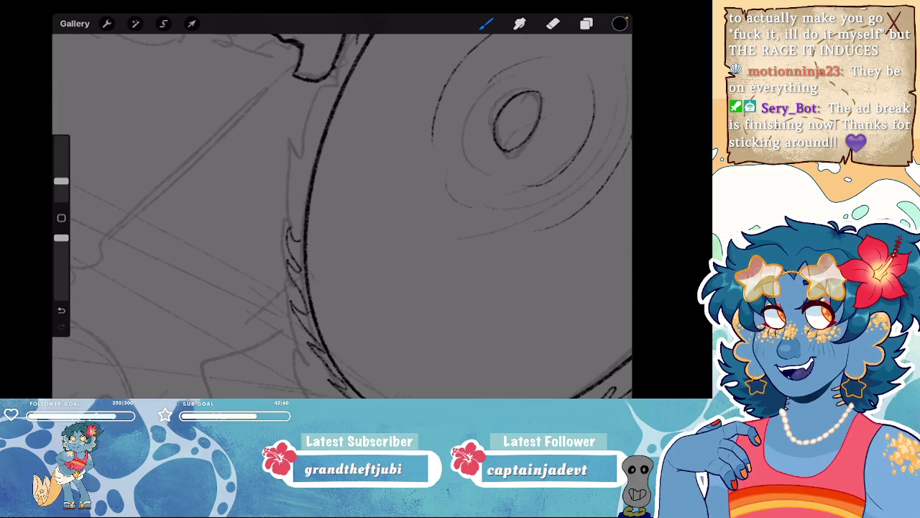
drag(302, 186, 298, 201)
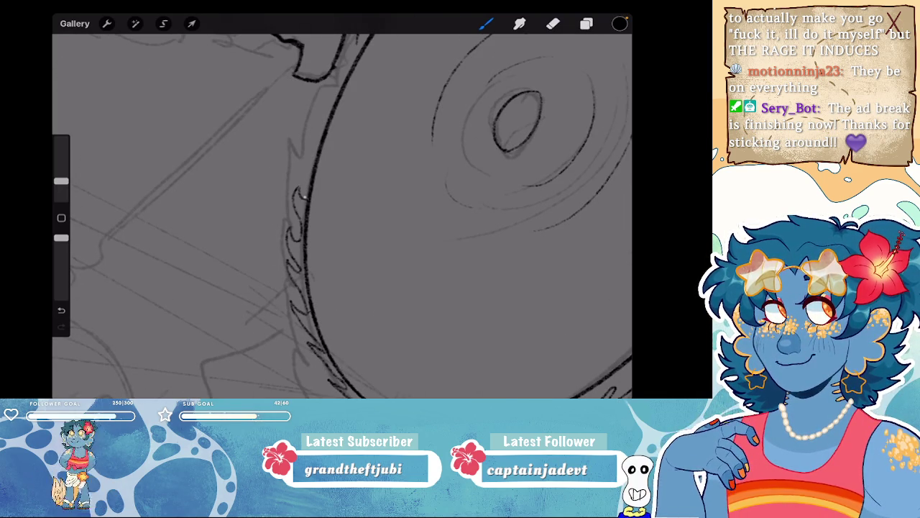
drag(308, 154, 299, 197)
drag(311, 118, 317, 144)
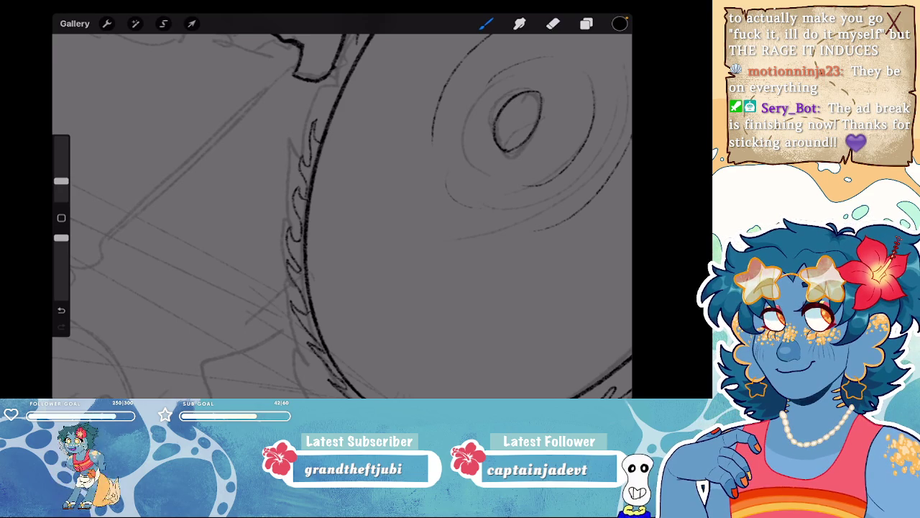
drag(345, 215, 392, 223)
mouse_move(517, 129)
mouse_down()
mouse_move(451, 197)
mouse_move(421, 160)
mouse_move(417, 220)
mouse_up()
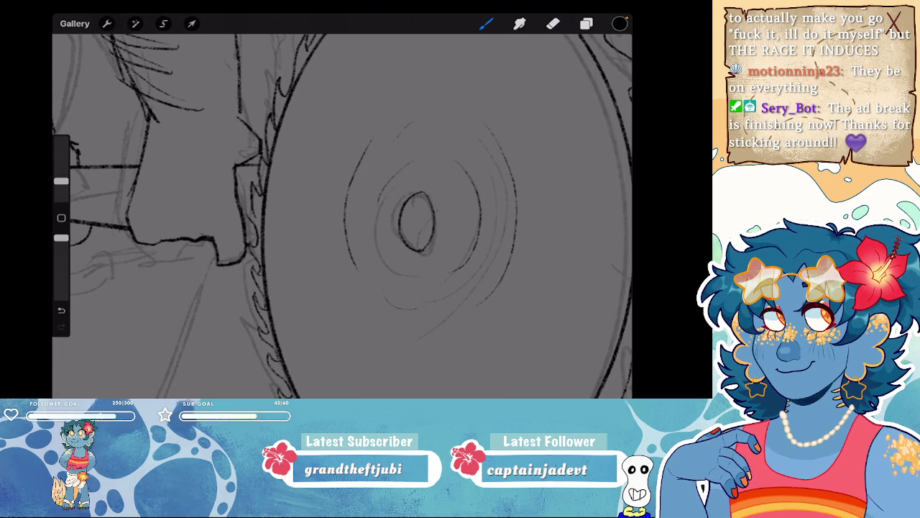
mouse_move(417, 220)
mouse_down()
mouse_move(455, 129)
mouse_move(374, 144)
mouse_move(338, 215)
mouse_move(356, 200)
mouse_move(381, 273)
mouse_up()
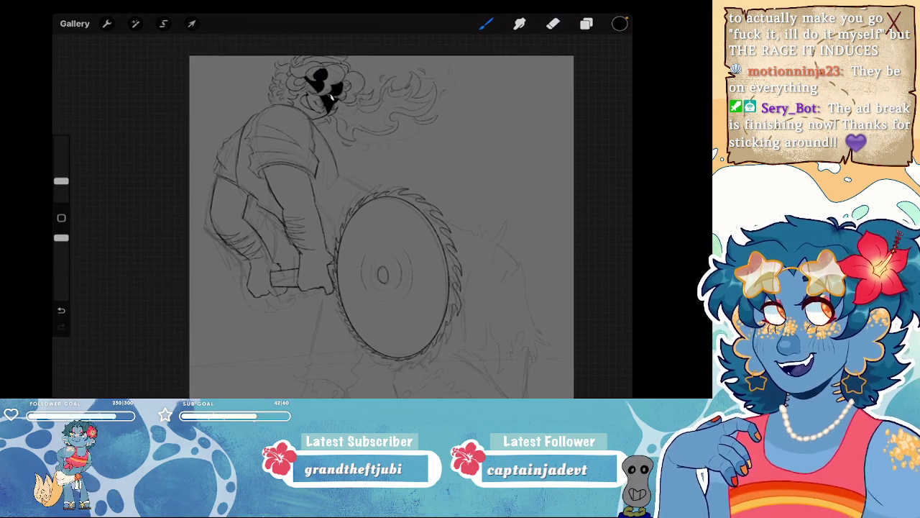
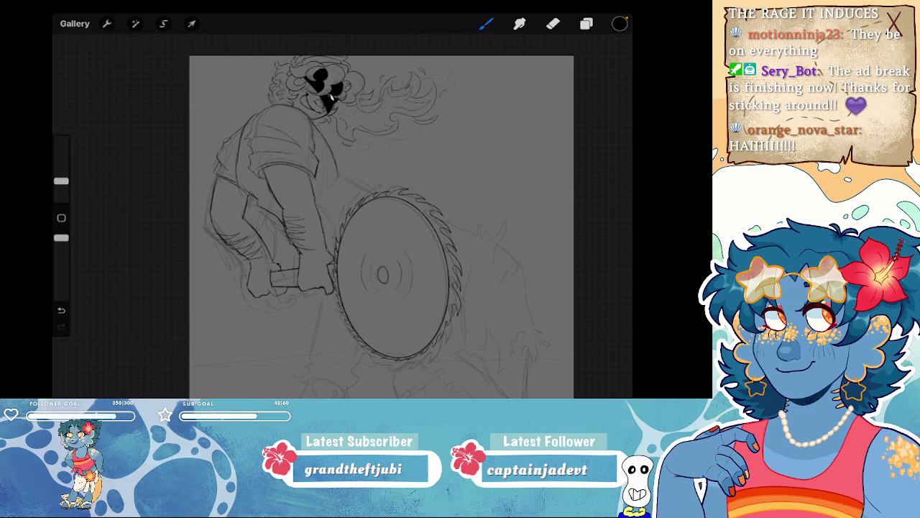
- Ink the arm edge above the saw blade, undoing and redrawing strokes that went astray
scroll(381, 223, down, 2)
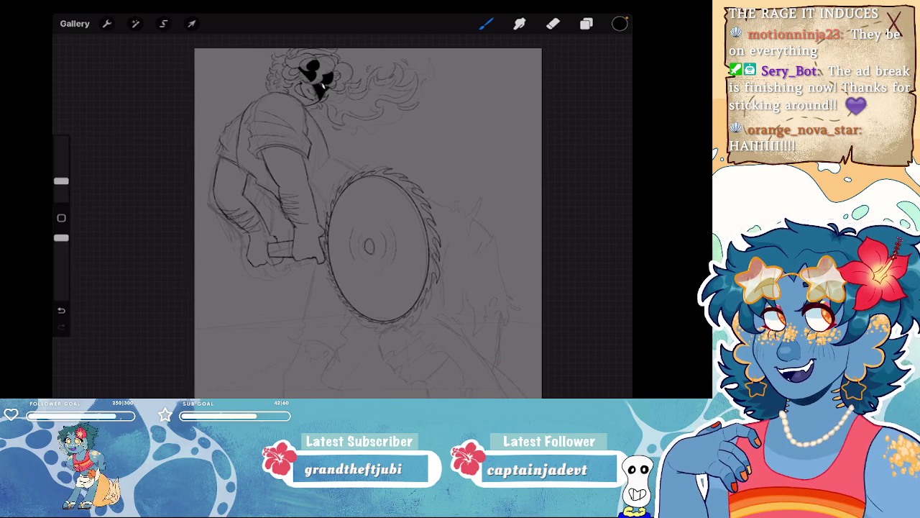
scroll(323, 144, up, 5)
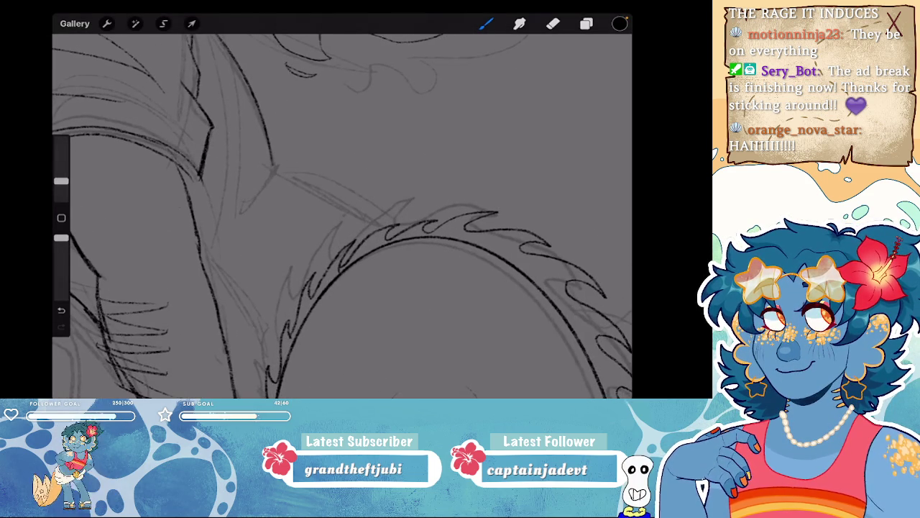
drag(314, 190, 382, 226)
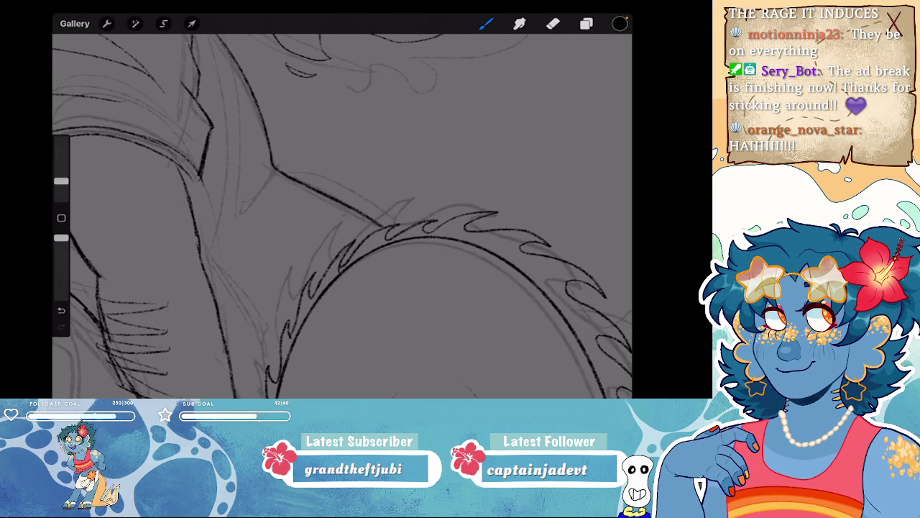
key(ctrl+z)
scroll(342, 216, down, 5)
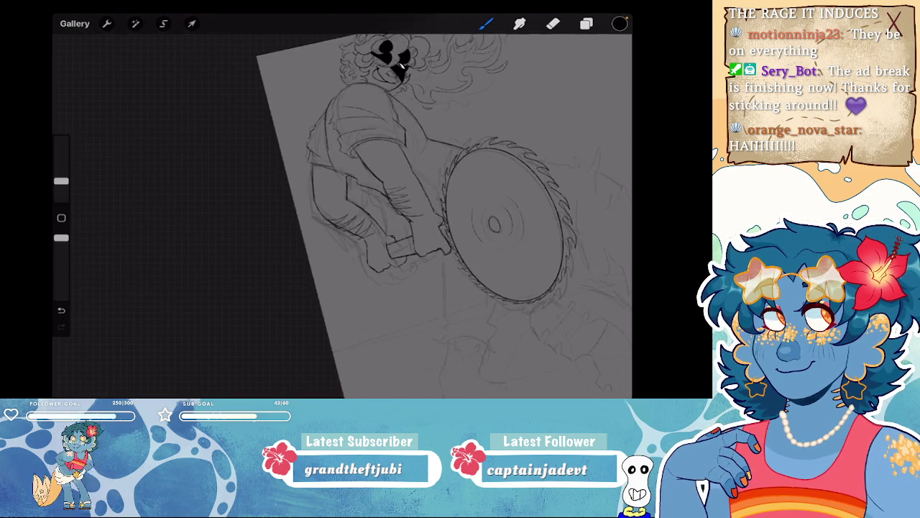
scroll(342, 216, up, 5)
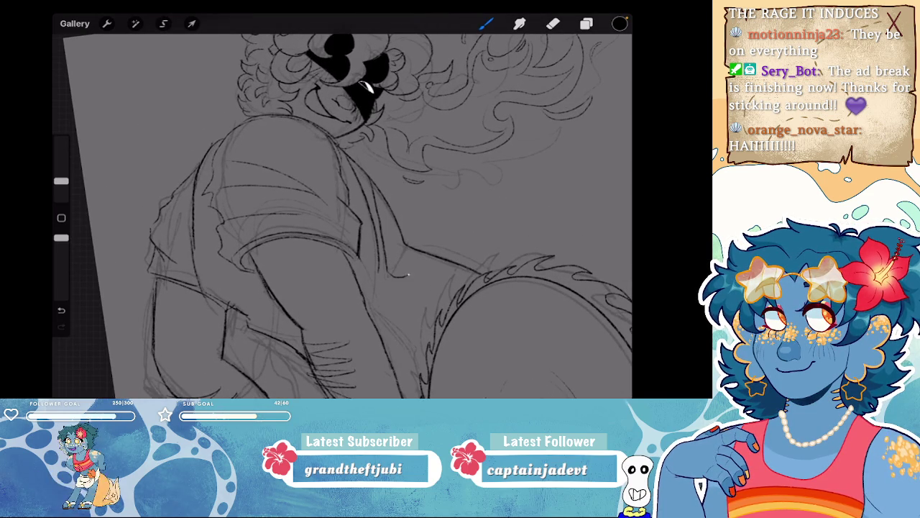
key(ctrl+z)
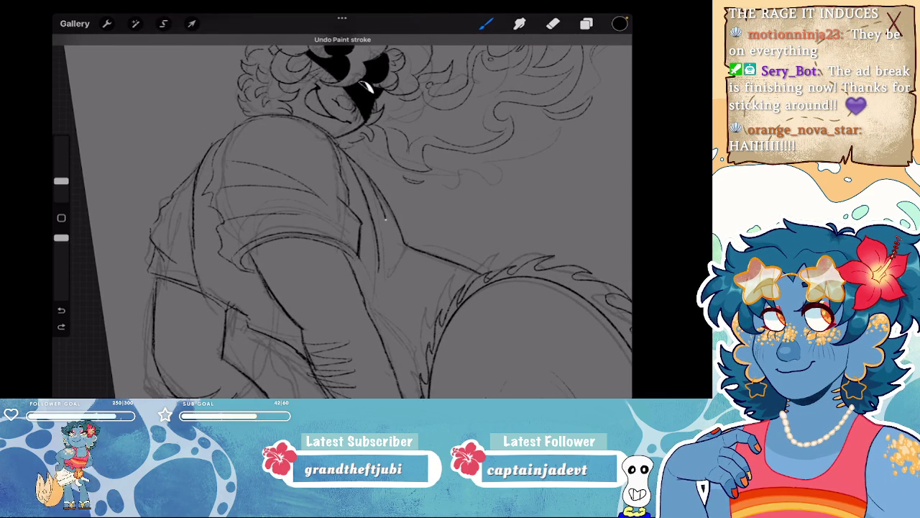
drag(395, 264, 423, 253)
- Add a short ink line to the arm and remove a stray mark
drag(373, 270, 369, 285)
scroll(342, 216, down, 3)
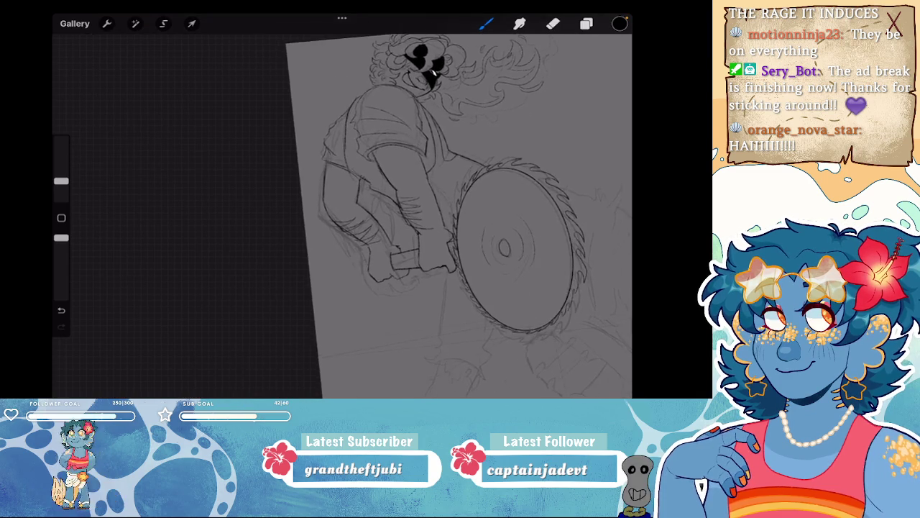
scroll(342, 215, up, 4)
scroll(356, 206, down, 2)
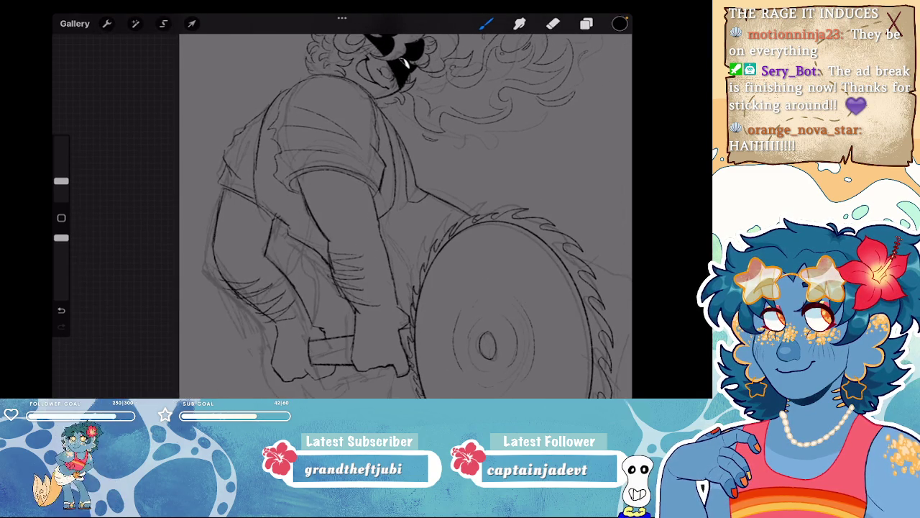
key(ctrl+z)
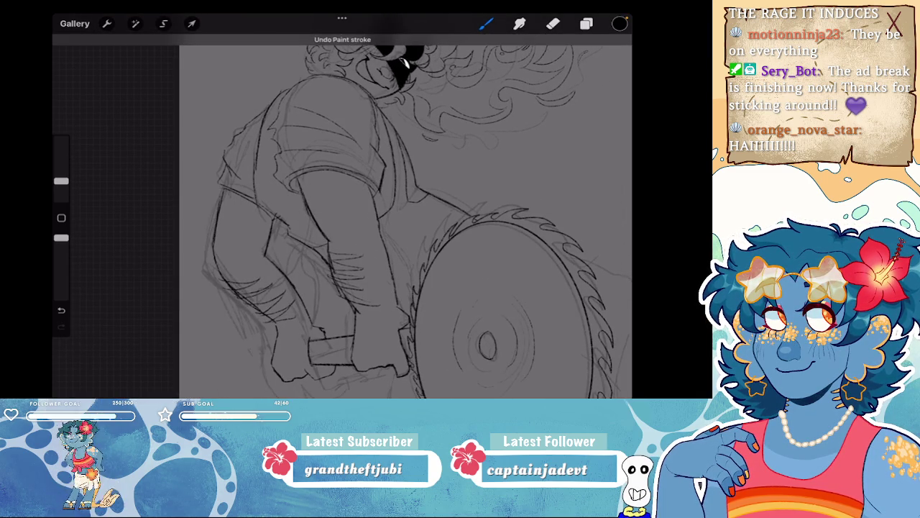
scroll(403, 216, down, 3)
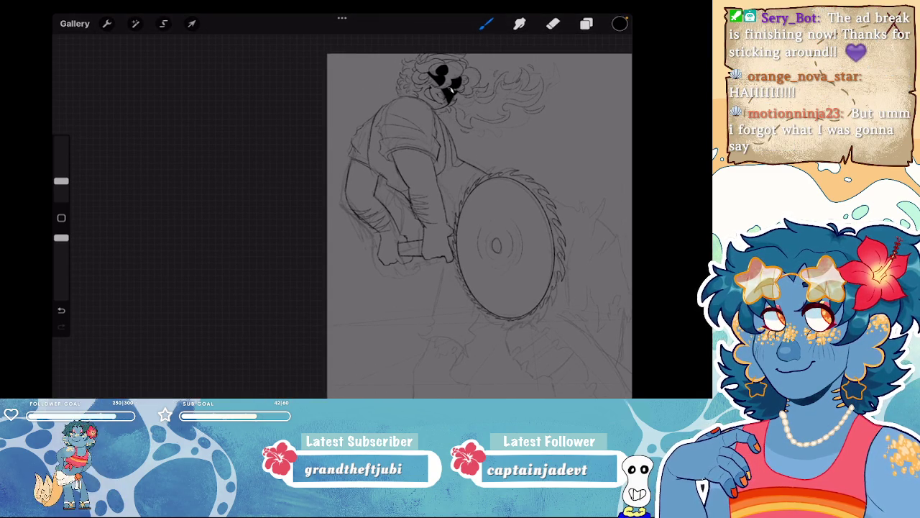
scroll(342, 216, up, 3)
scroll(342, 215, up, 2)
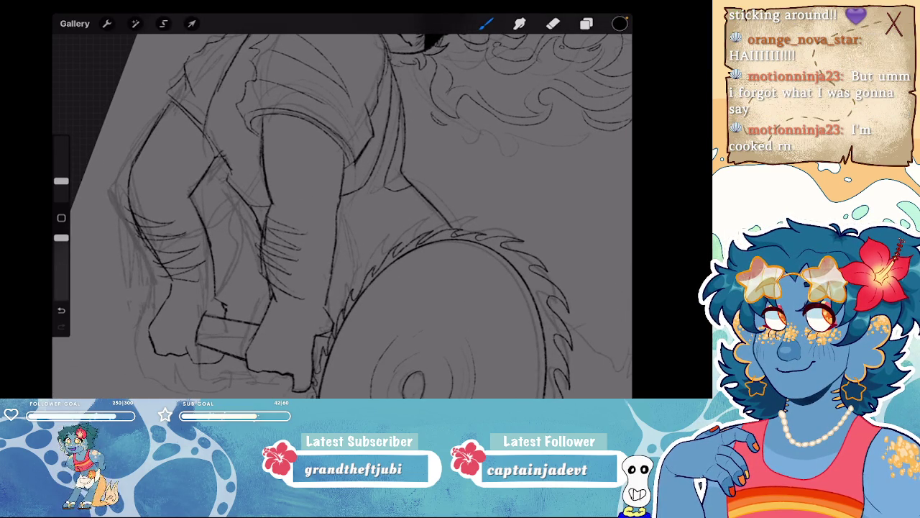
- Replace the previous stroke with a black line along the saw blade's edge near the hand
key(ctrl+z)
drag(365, 207, 381, 245)
scroll(341, 216, down, 5)
scroll(341, 216, up, 3)
scroll(341, 215, up, 2)
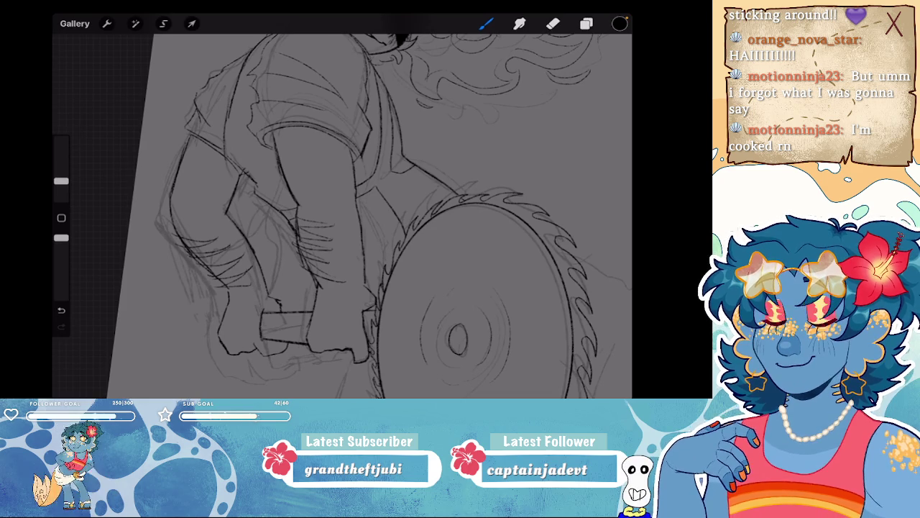
scroll(315, 201, up, 4)
scroll(314, 201, up, 1)
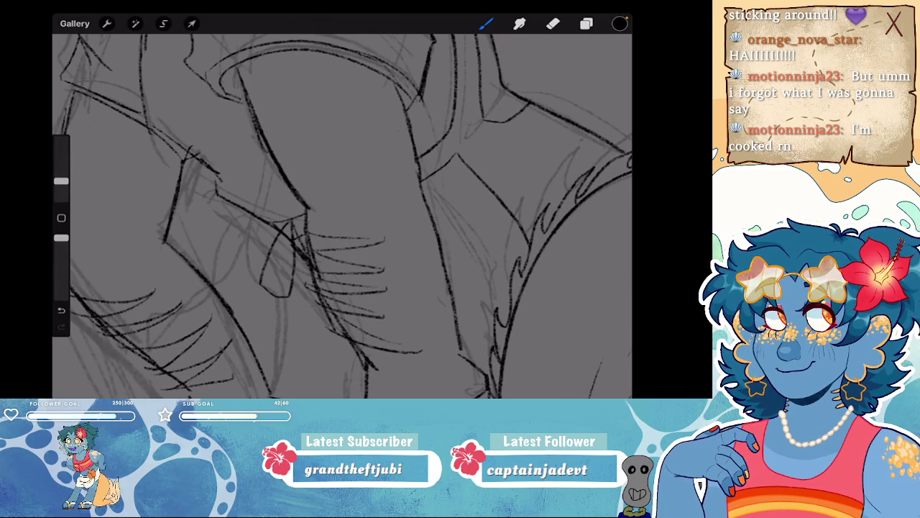
scroll(341, 216, up, 2)
scroll(341, 215, down, 3)
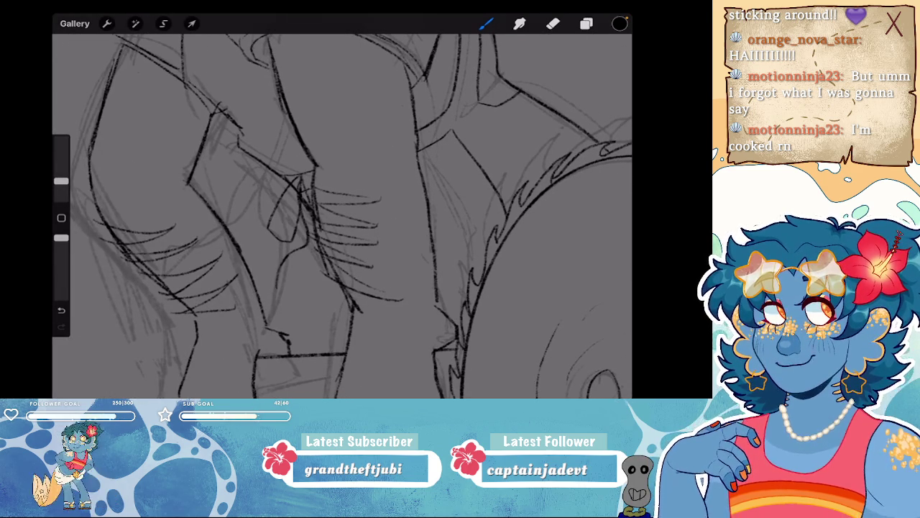
scroll(341, 216, down, 5)
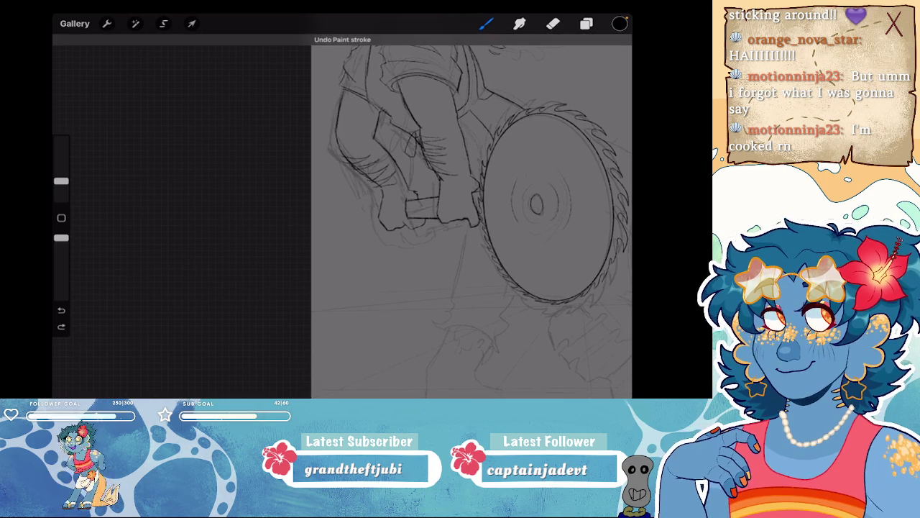
scroll(403, 179, up, 5)
- Ink the gripping hand and the finger lines on the handle with the brush
drag(278, 249, 295, 231)
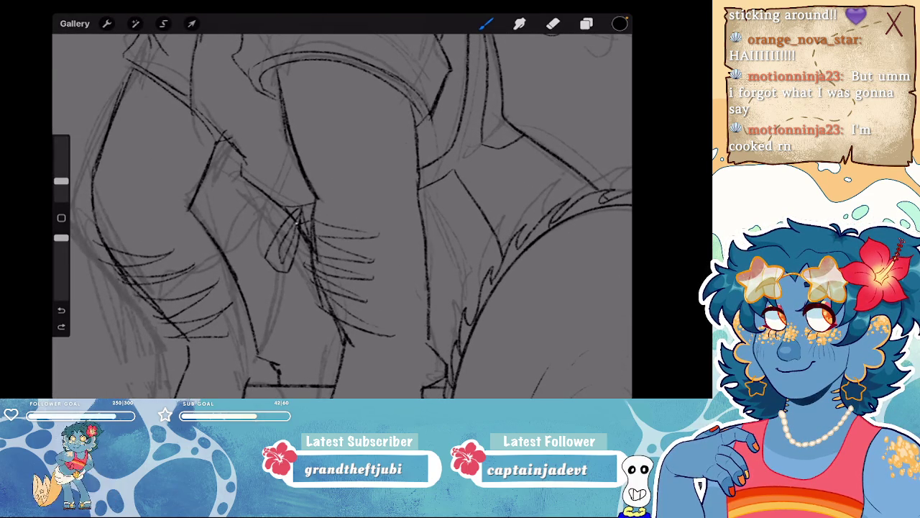
scroll(316, 180, up, 3)
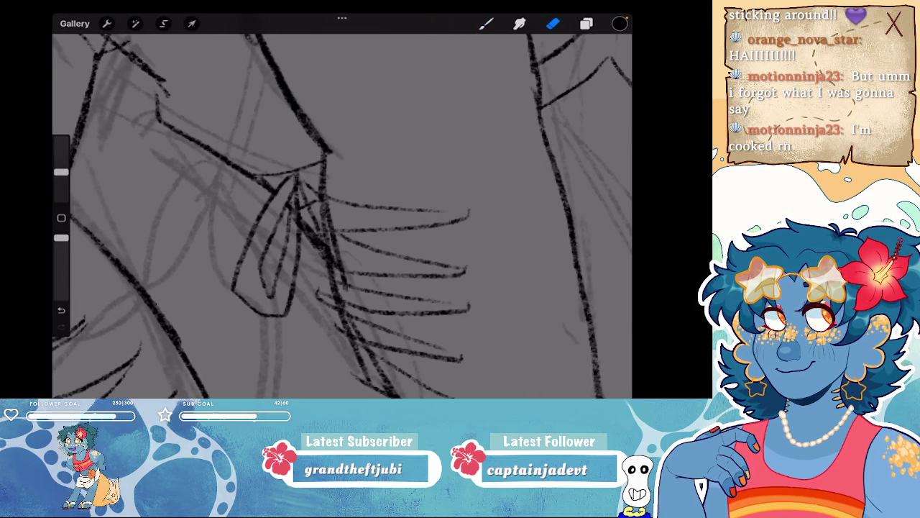
click(486, 23)
scroll(342, 216, down, 2)
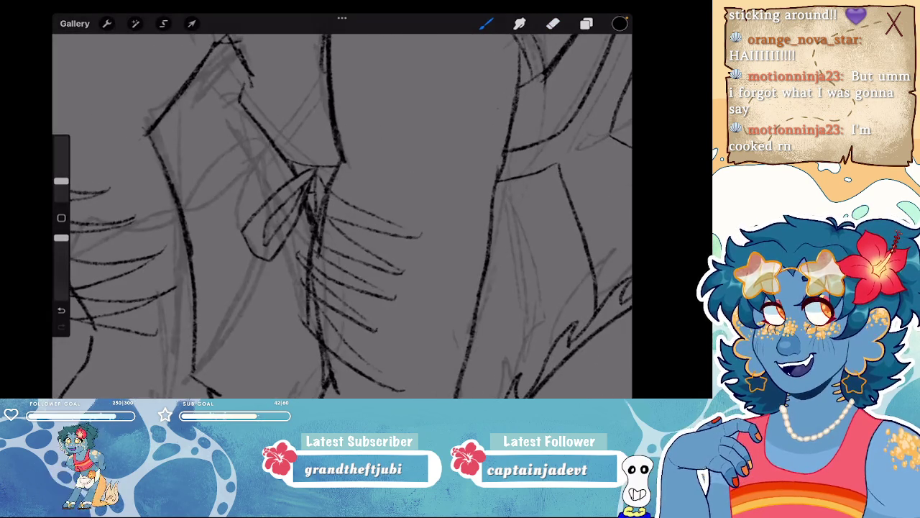
scroll(342, 216, down, 2)
drag(345, 220, 297, 291)
drag(345, 229, 319, 257)
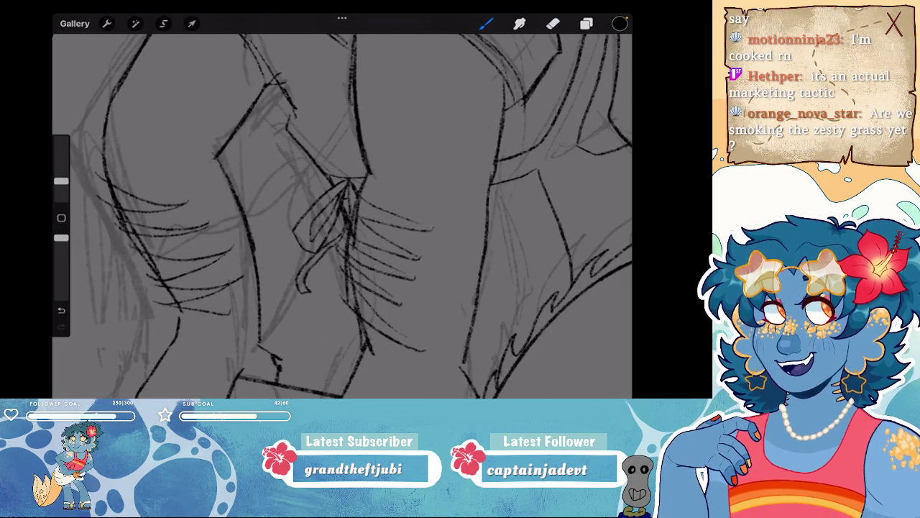
scroll(342, 215, down, 2)
scroll(342, 216, down, 2)
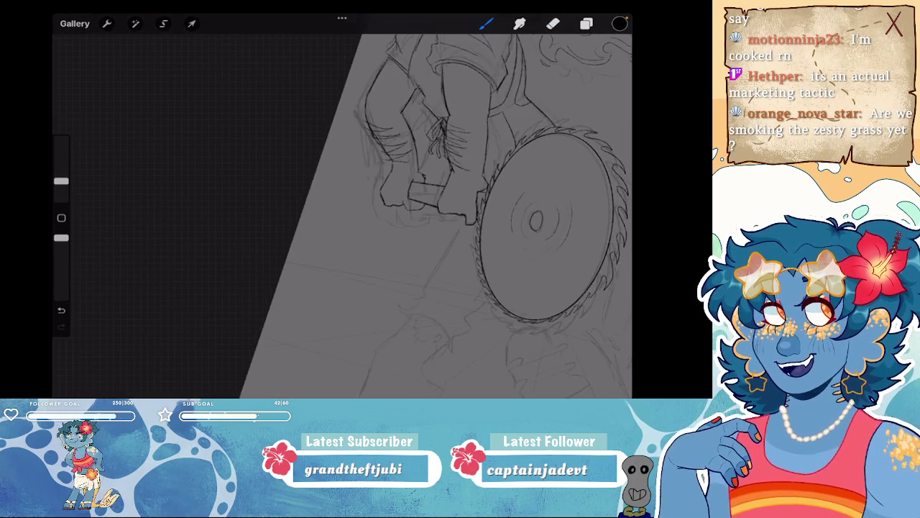
scroll(343, 215, down, 2)
scroll(381, 214, up, 2)
scroll(381, 214, up, 1)
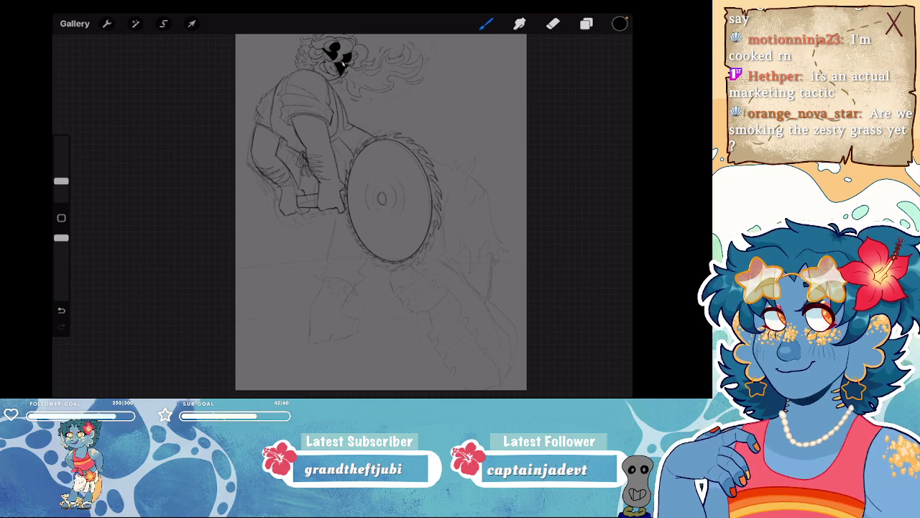
mouse_move(381, 212)
mouse_down()
mouse_move(411, 267)
mouse_move(314, 223)
mouse_up()
scroll(314, 222, up, 5)
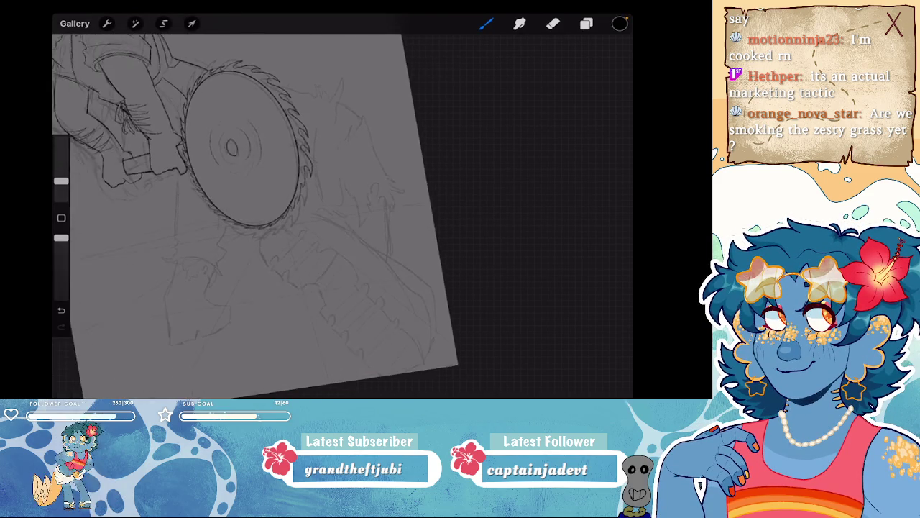
drag(234, 150, 302, 86)
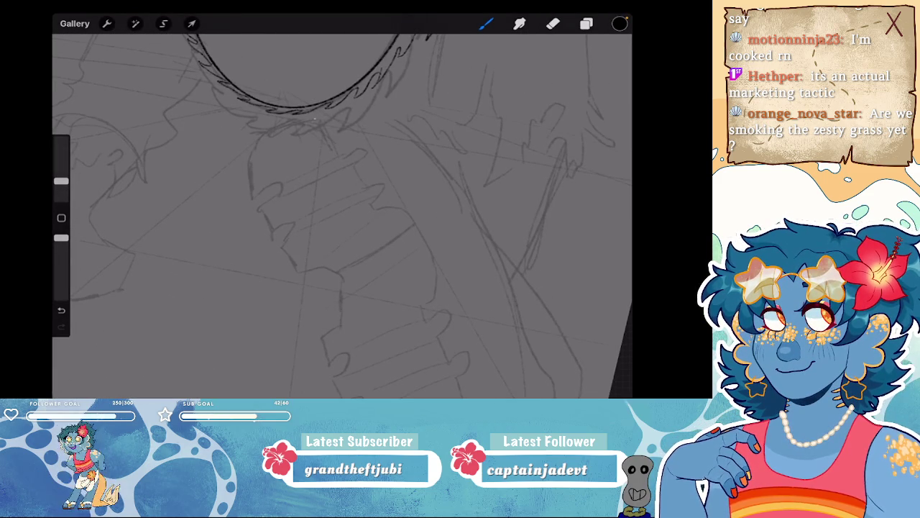
- Ink the hooked lower outline of the handle beneath the saw blade
drag(256, 146, 250, 172)
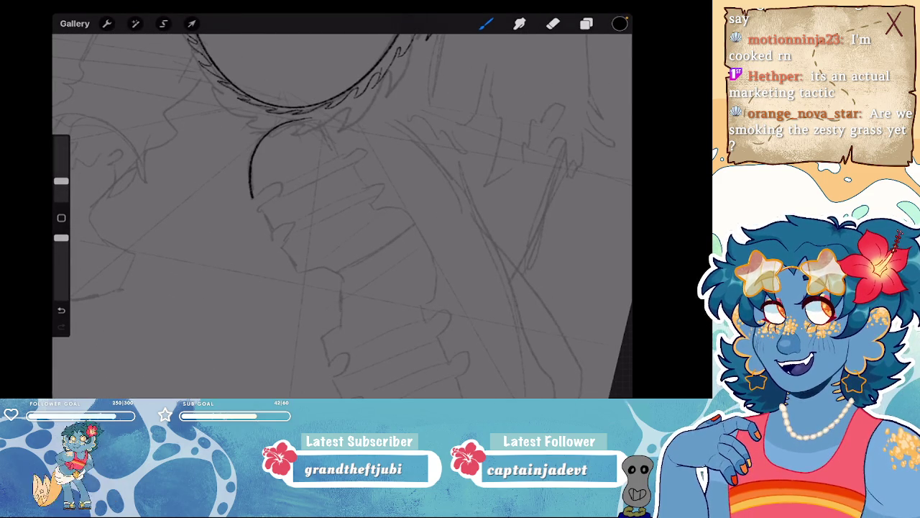
scroll(342, 215, down, 5)
scroll(288, 165, up, 5)
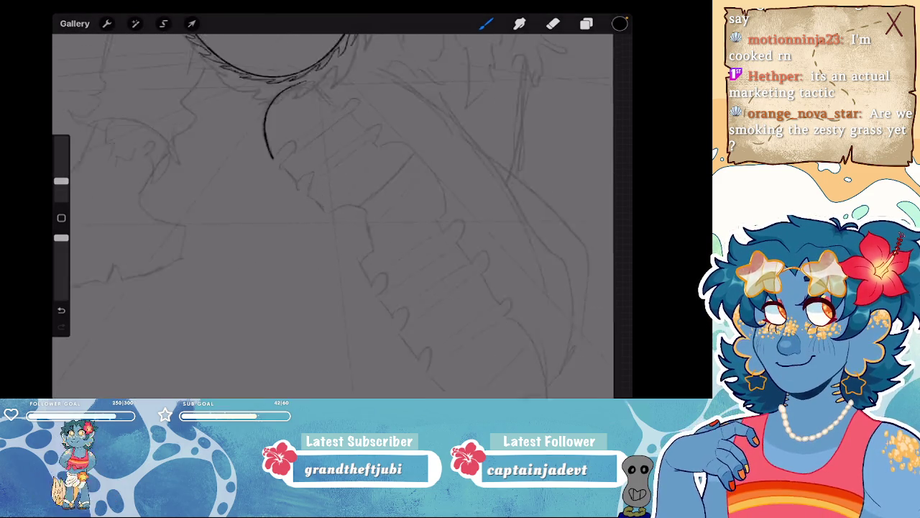
mouse_move(257, 144)
mouse_down()
mouse_move(295, 126)
mouse_move(271, 155)
mouse_move(332, 215)
mouse_up()
scroll(342, 216, up, 3)
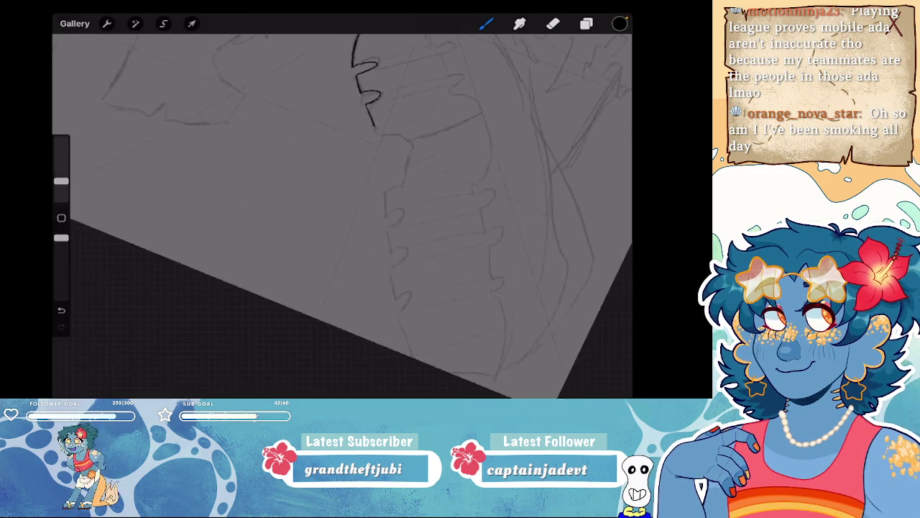
drag(269, 135, 338, 173)
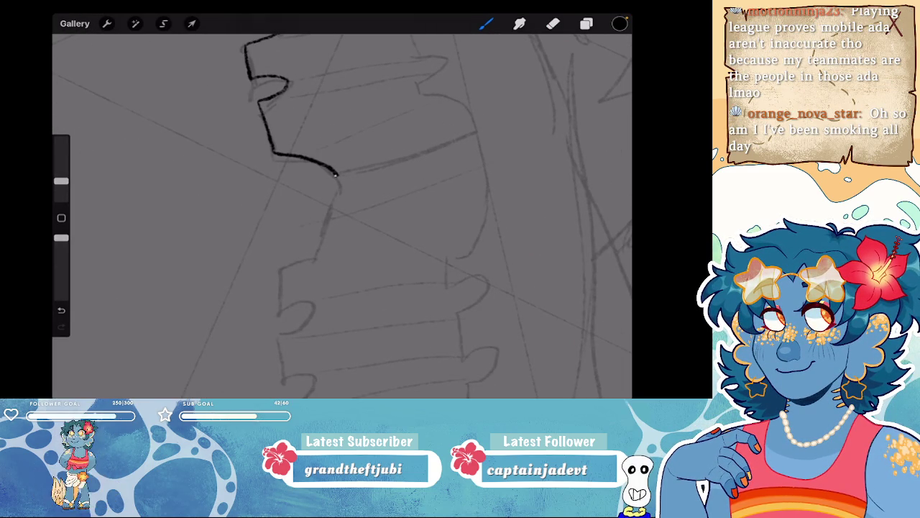
drag(277, 272, 281, 313)
scroll(342, 216, down, 3)
mouse_move(319, 210)
mouse_down()
mouse_move(339, 209)
mouse_move(322, 230)
mouse_move(316, 286)
mouse_up()
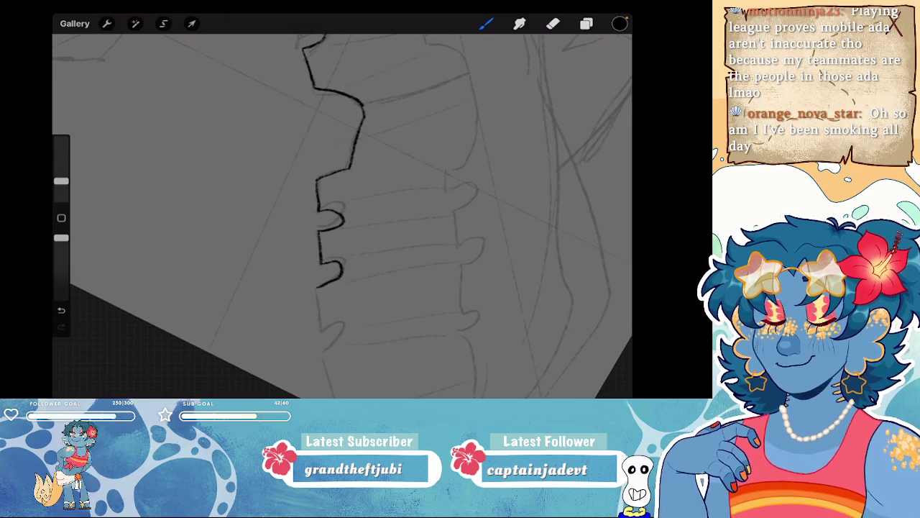
- Redraw the handle's top edge line and ink the upper outline over the remaining bumps
scroll(342, 216, down, 3)
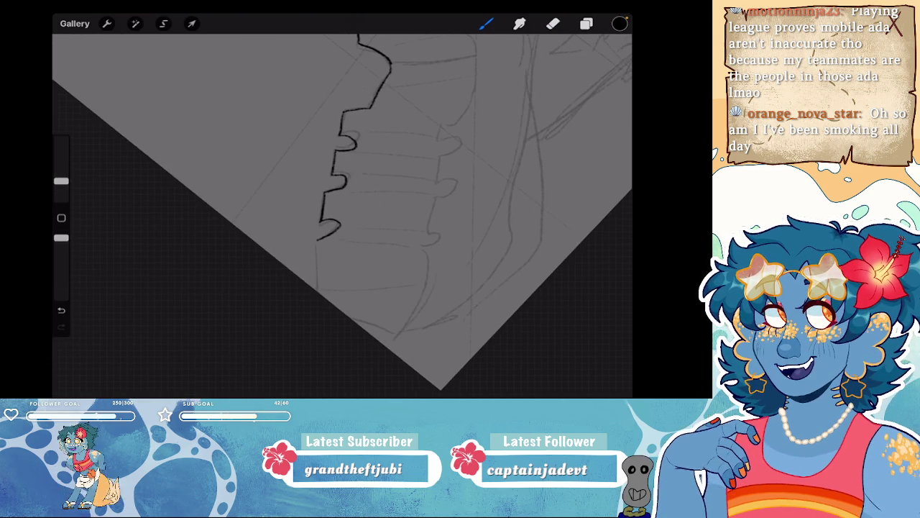
scroll(342, 216, up, 5)
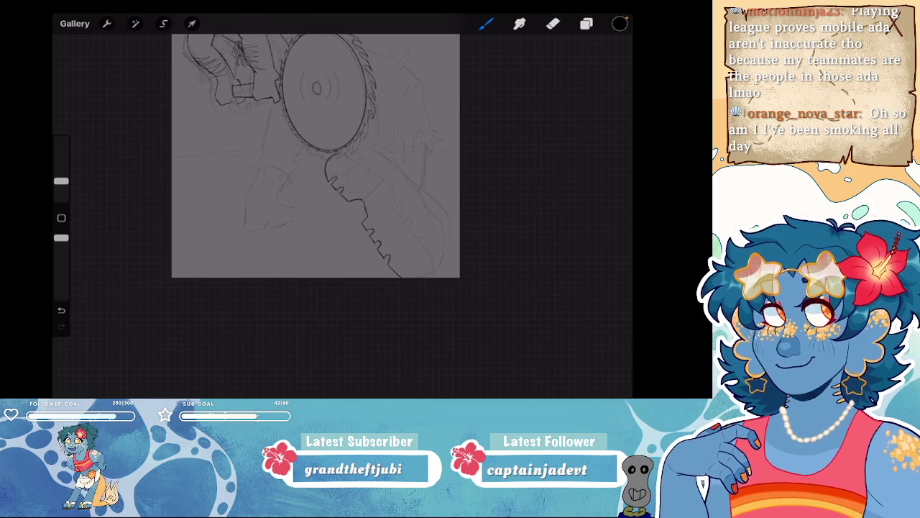
scroll(338, 194, up, 5)
scroll(337, 194, up, 3)
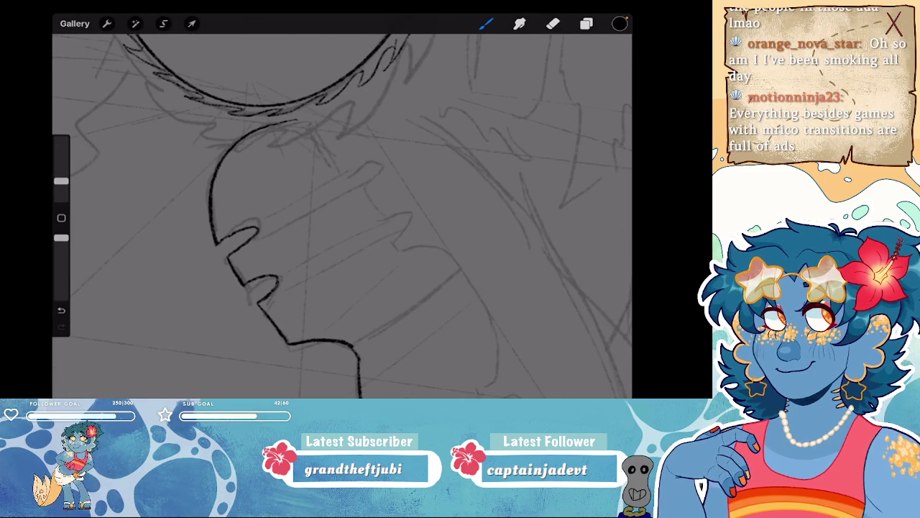
scroll(343, 215, down, 3)
scroll(343, 215, up, 3)
scroll(342, 216, up, 2)
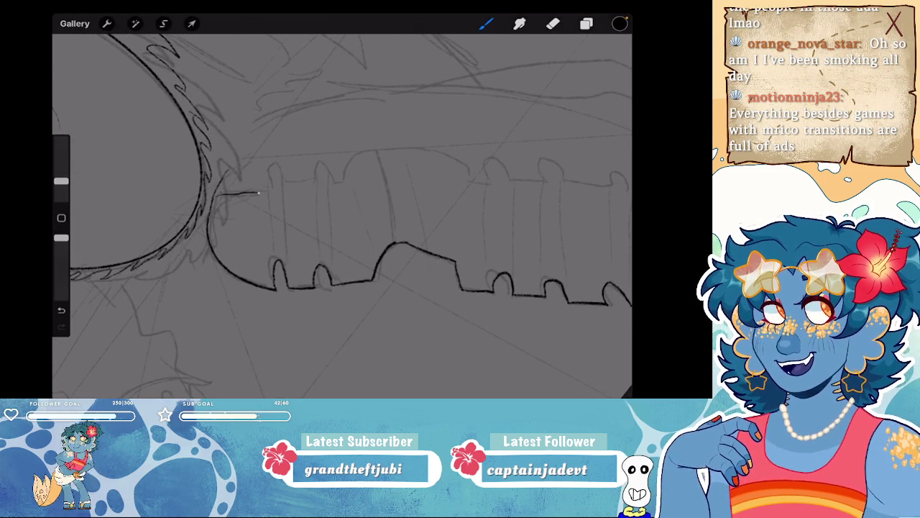
key(ctrl+z)
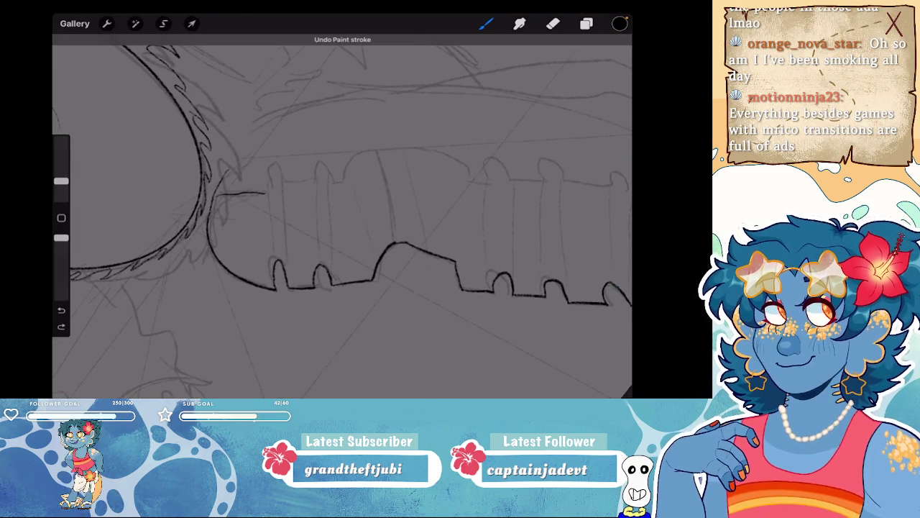
mouse_move(216, 193)
mouse_down()
mouse_move(268, 191)
mouse_move(316, 163)
mouse_move(344, 180)
mouse_up()
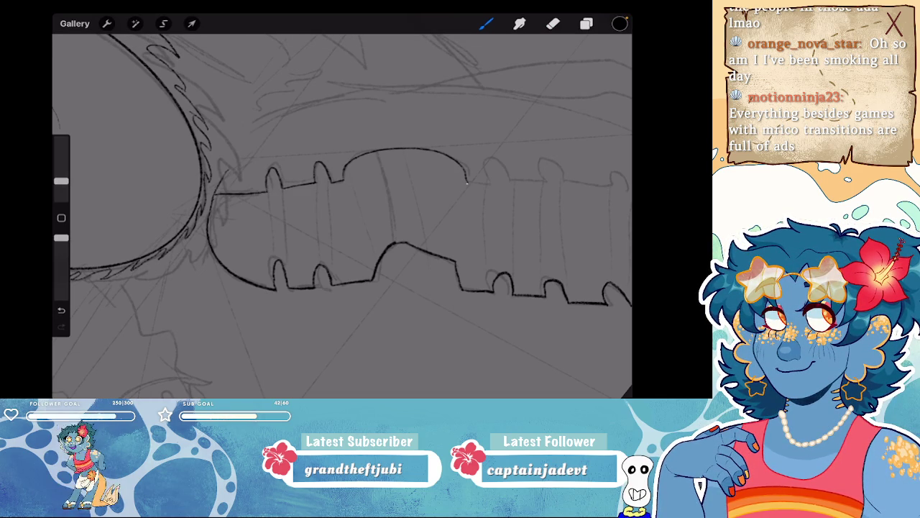
drag(431, 216, 209, 230)
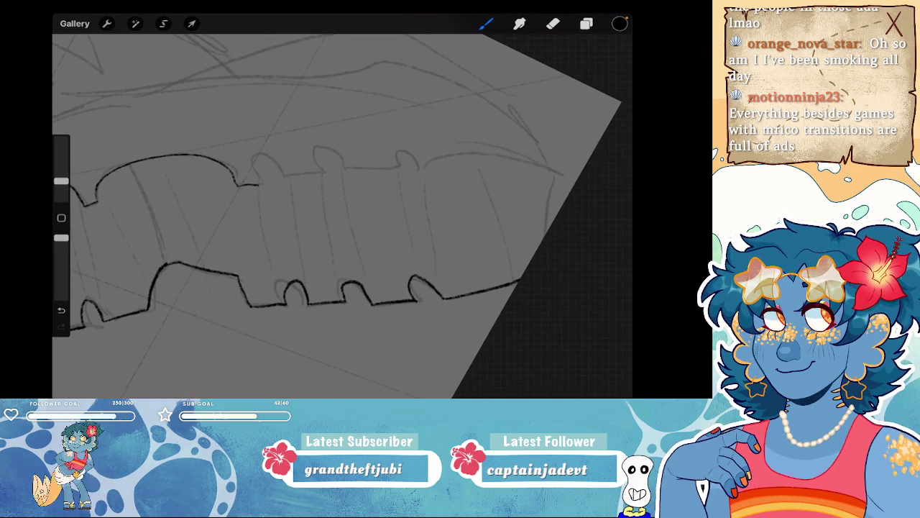
mouse_move(263, 159)
mouse_down()
mouse_move(314, 174)
mouse_move(395, 168)
mouse_up()
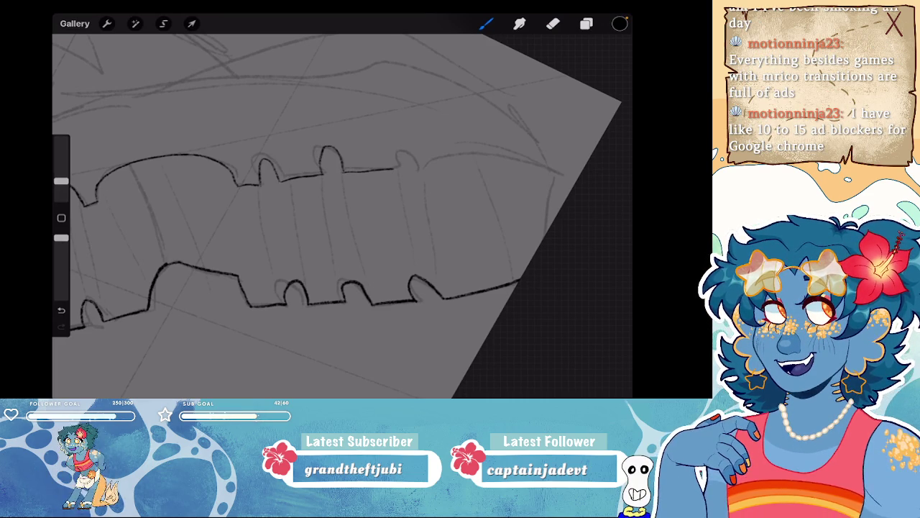
drag(392, 168, 409, 151)
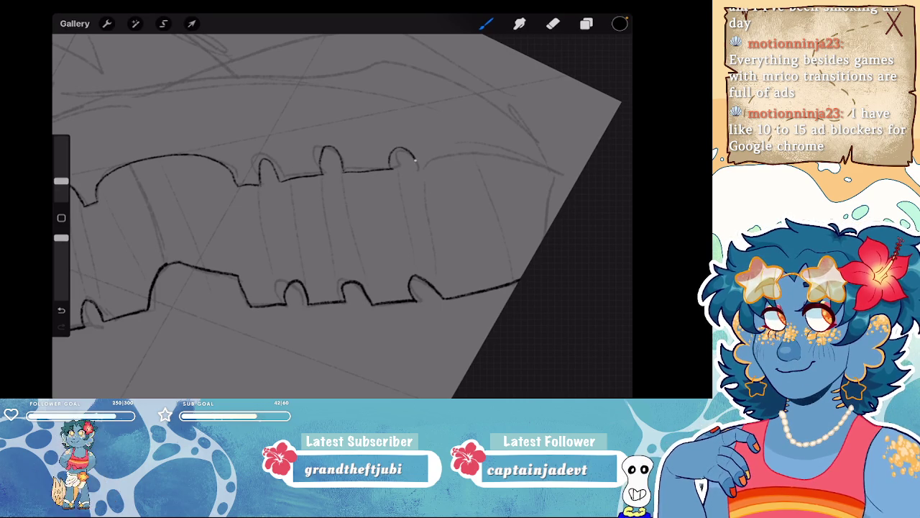
scroll(338, 215, down, 5)
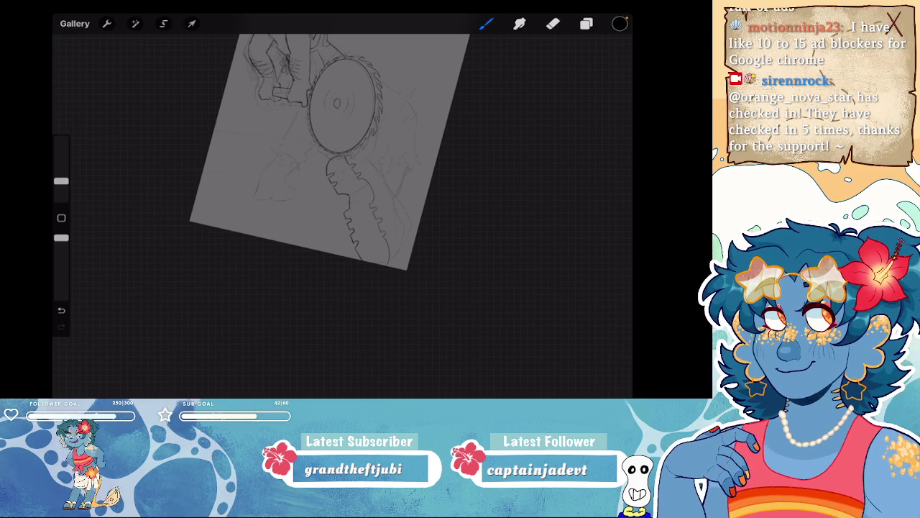
- Draw straight QuickShape lines across the handle's ridges, redrawing the bad ones
scroll(360, 216, up, 5)
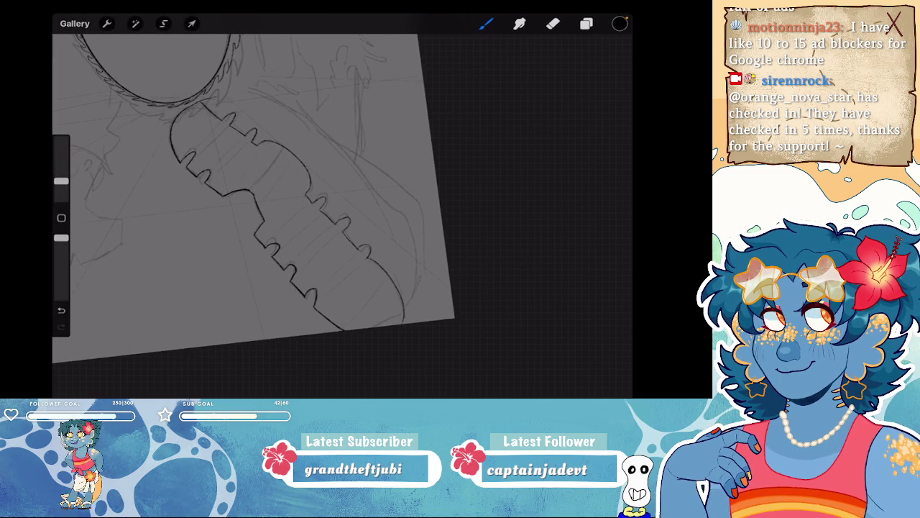
scroll(341, 216, up, 5)
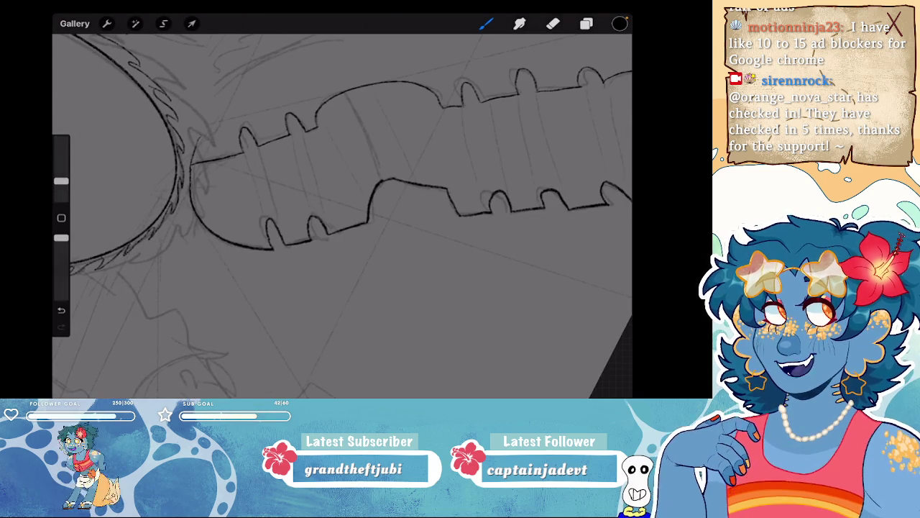
drag(259, 143, 284, 242)
drag(258, 150, 285, 240)
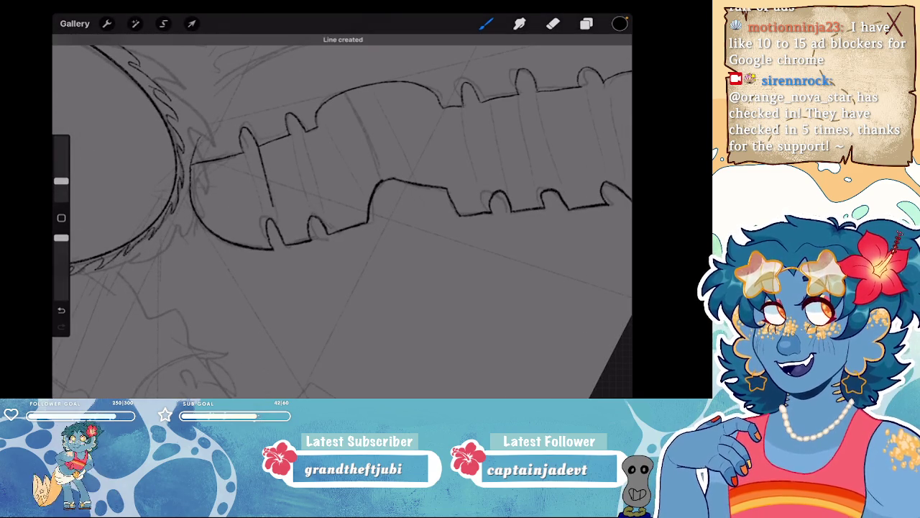
key(ctrl+z)
key(ctrl+z)
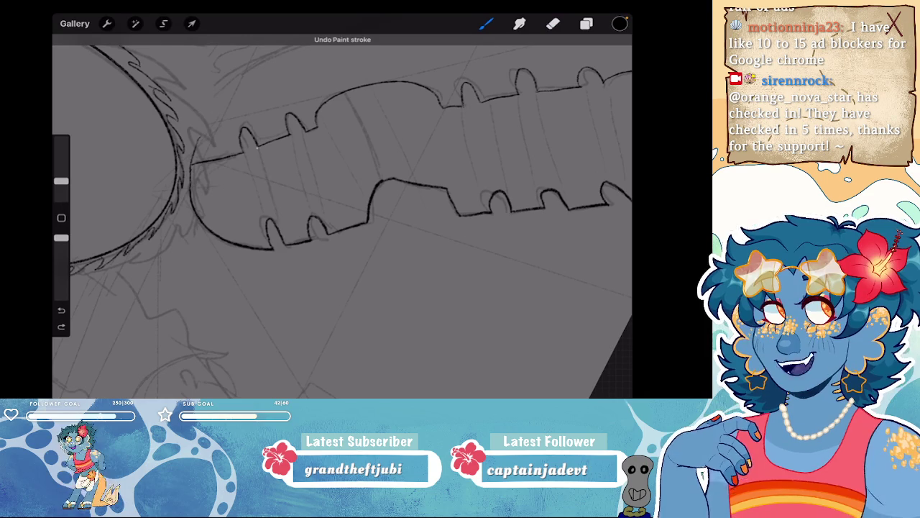
drag(259, 148, 284, 244)
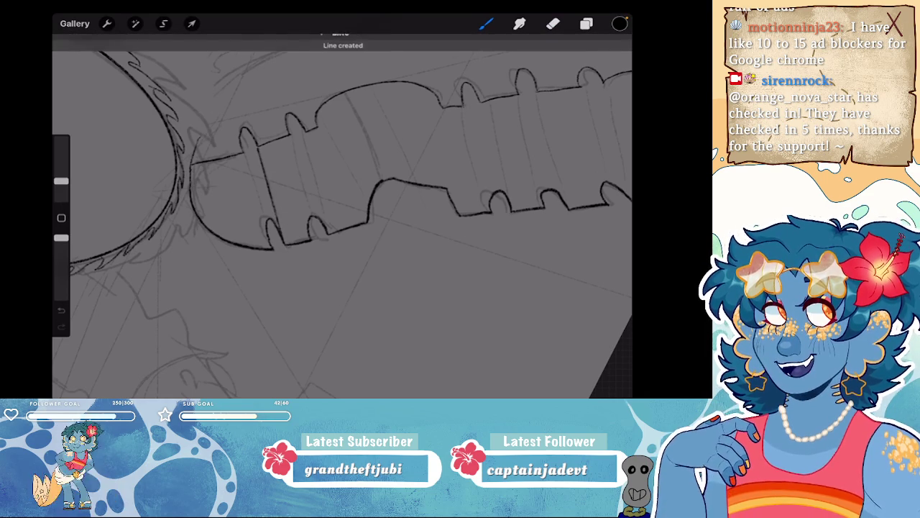
drag(289, 133, 306, 242)
key(ctrl+z)
drag(493, 129, 501, 159)
- Add more straight vertical band lines across the handle just below the blade
scroll(342, 214, down, 5)
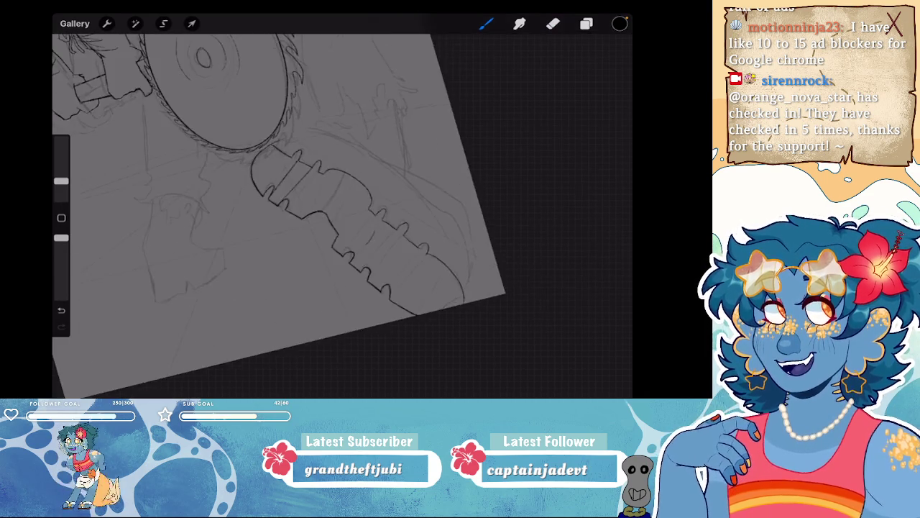
scroll(342, 214, down, 3)
scroll(309, 215, up, 5)
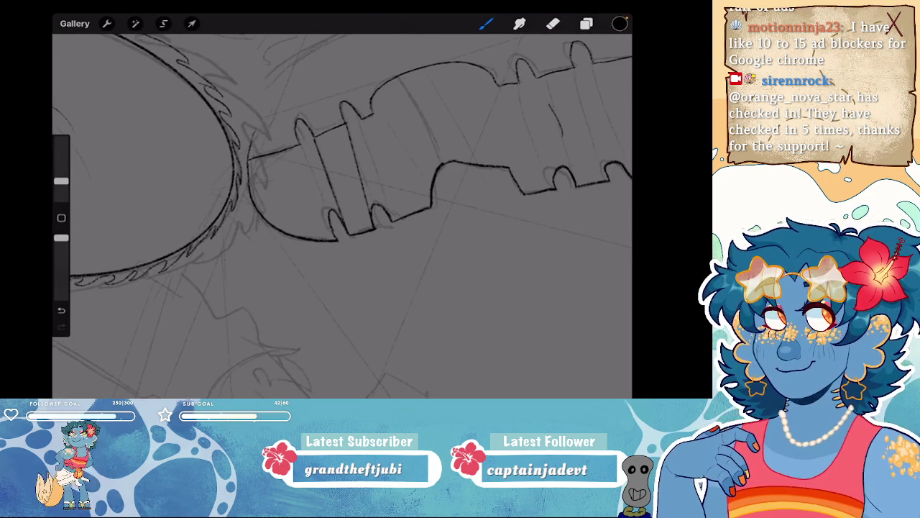
drag(328, 226, 305, 158)
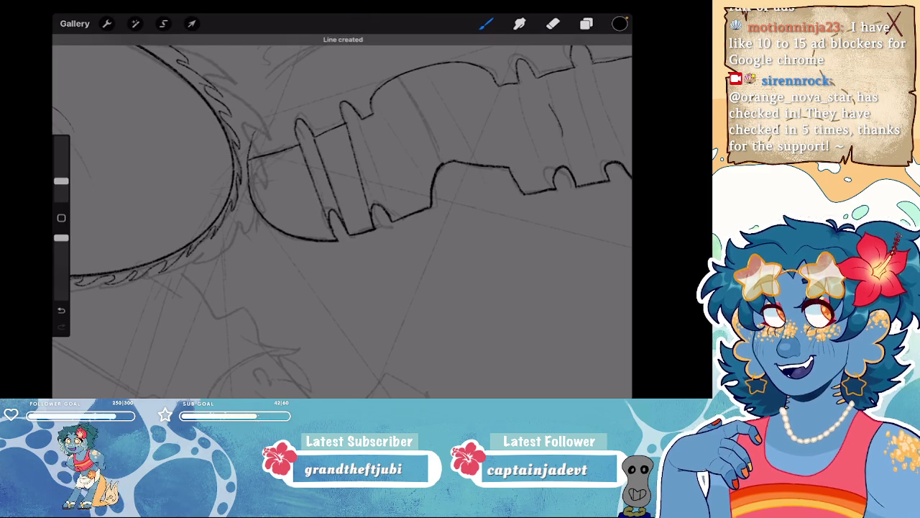
scroll(342, 214, down, 5)
scroll(264, 201, down, 5)
scroll(324, 184, down, 1)
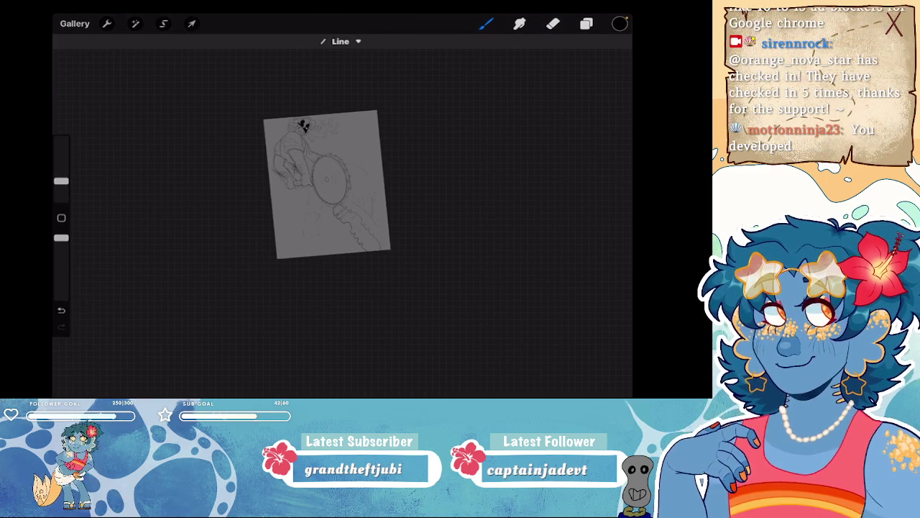
scroll(345, 215, up, 5)
scroll(345, 215, up, 5)
scroll(346, 215, up, 3)
drag(330, 163, 321, 257)
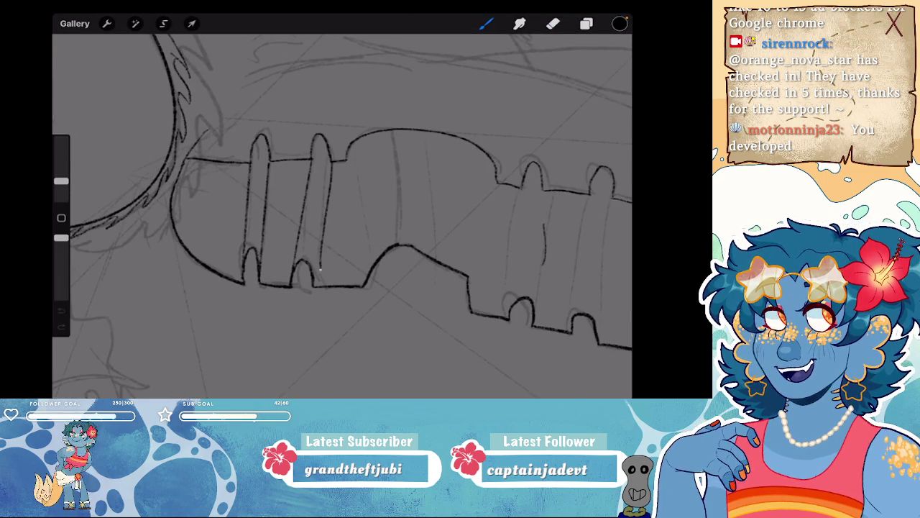
drag(346, 161, 343, 282)
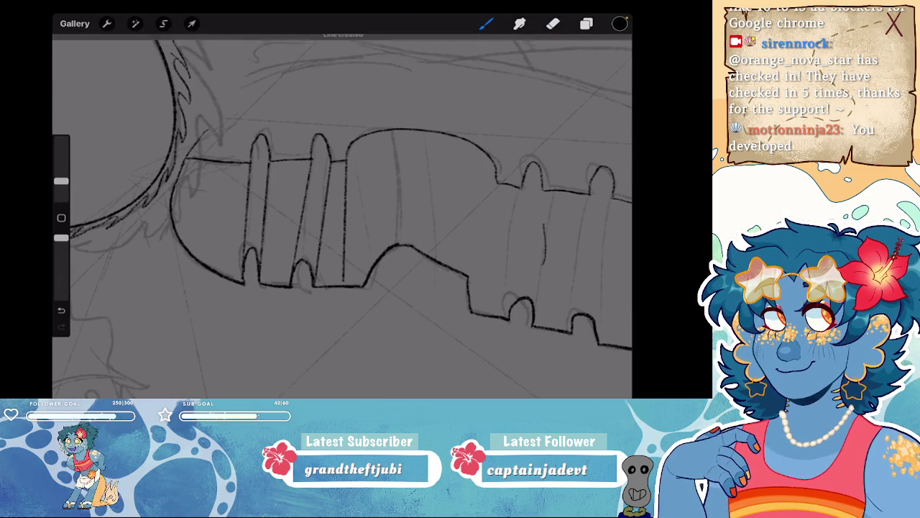
scroll(343, 215, down, 5)
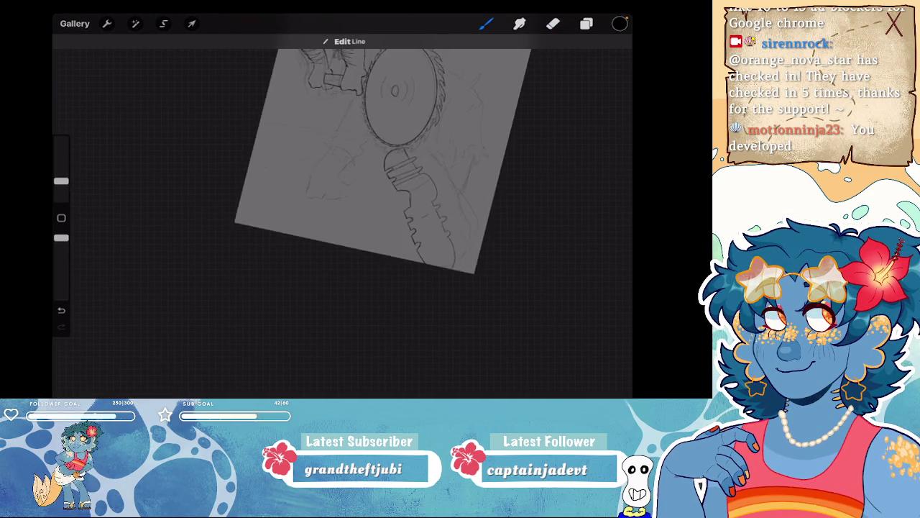
- Draw straight band lines across the handle, erasing part of a stray stroke and re-extending it
scroll(323, 216, up, 5)
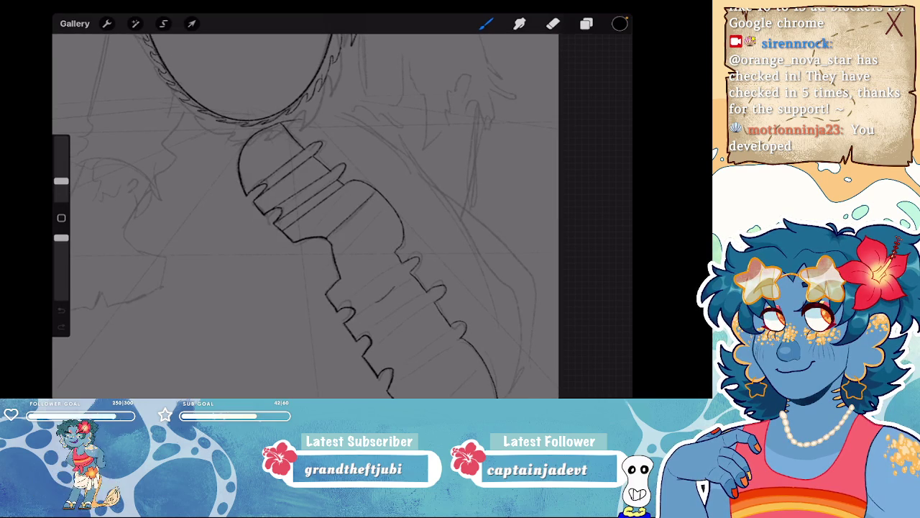
scroll(305, 216, down, 2)
scroll(342, 216, up, 5)
drag(347, 119, 352, 277)
drag(379, 115, 391, 225)
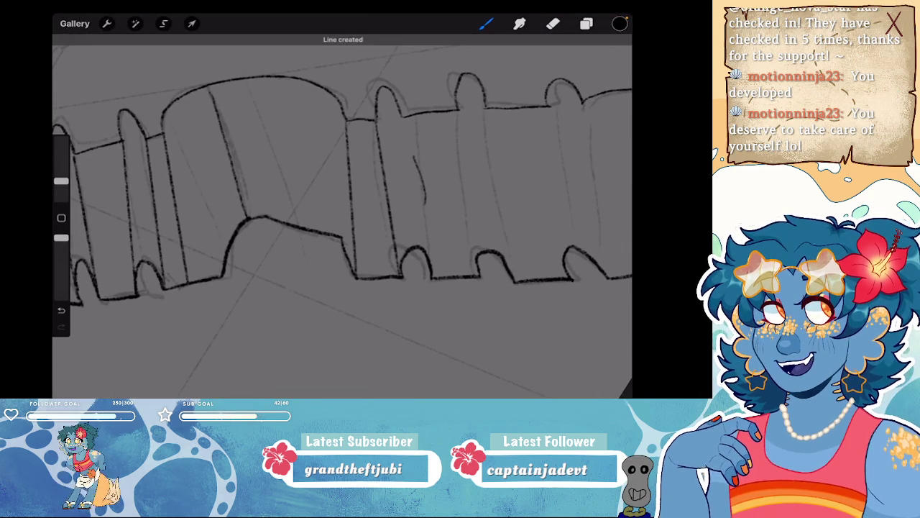
click(553, 24)
drag(423, 200, 417, 161)
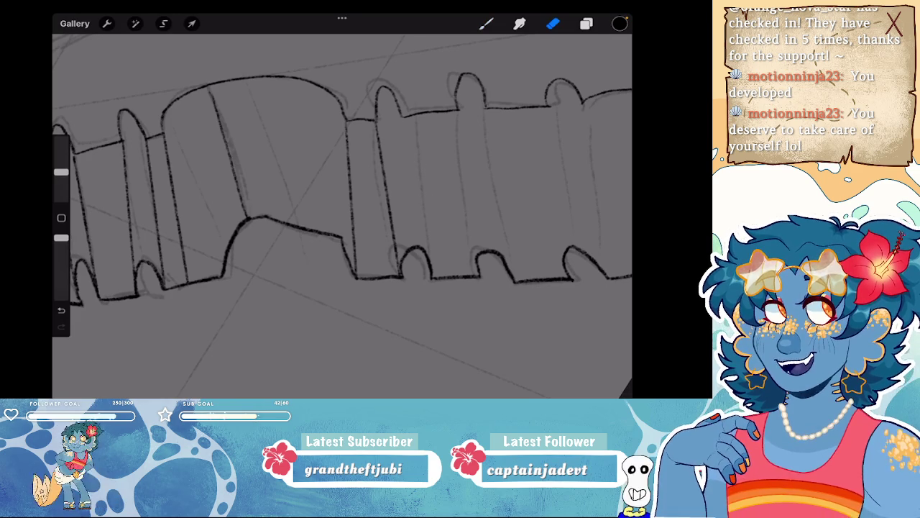
key(b)
drag(422, 223, 432, 272)
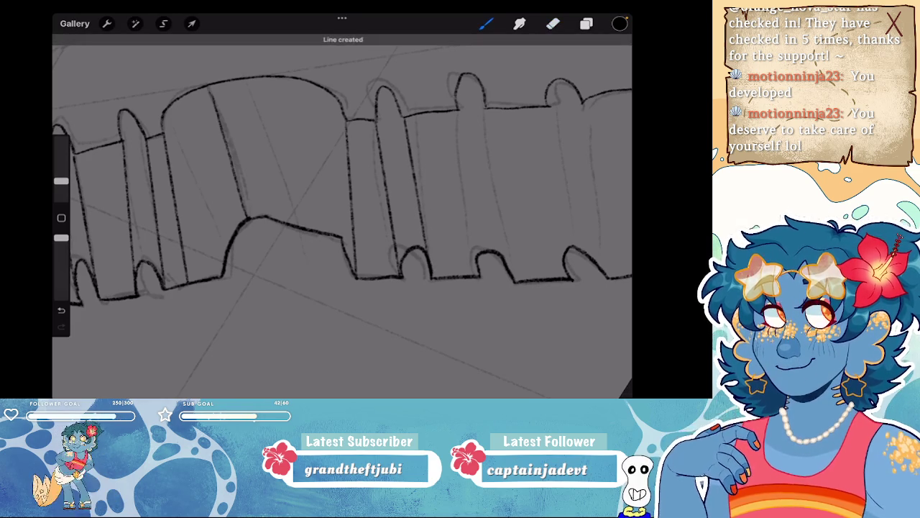
- Ink more straight vertical ridge lines between the handle's ridges
drag(458, 109, 464, 165)
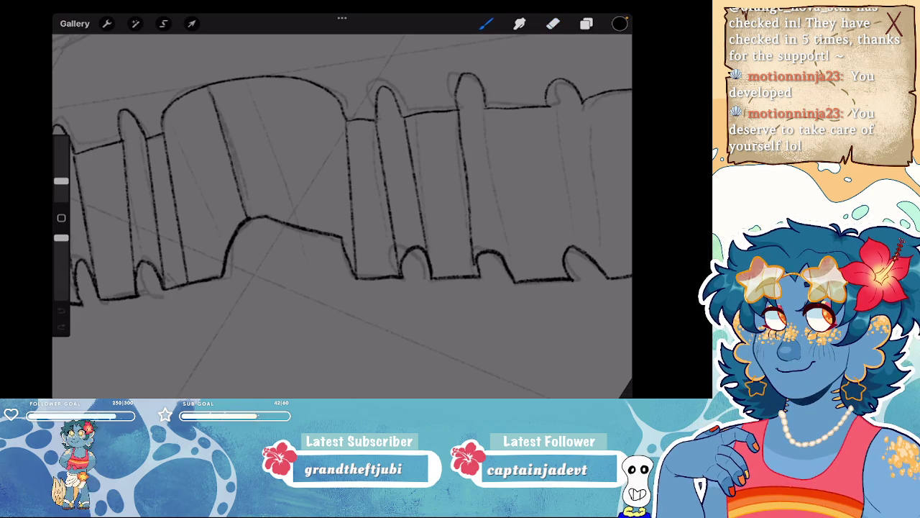
drag(517, 135, 530, 147)
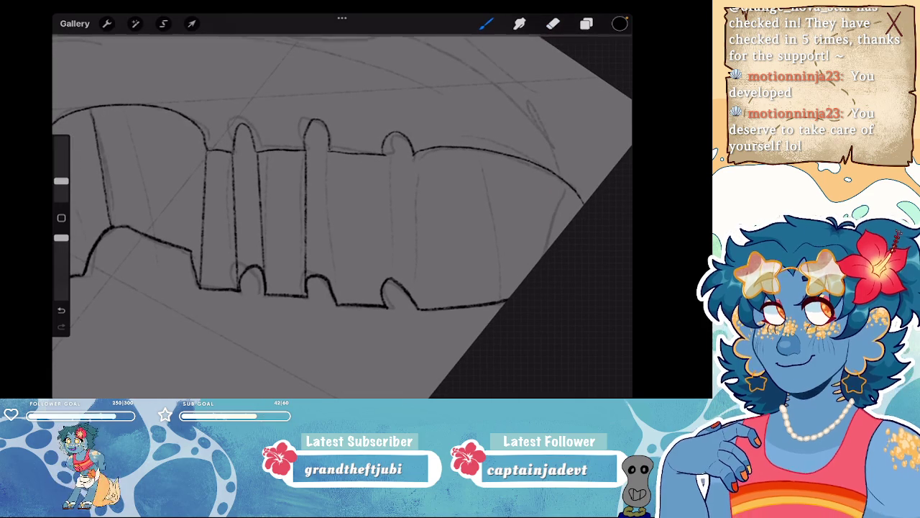
drag(329, 149, 333, 293)
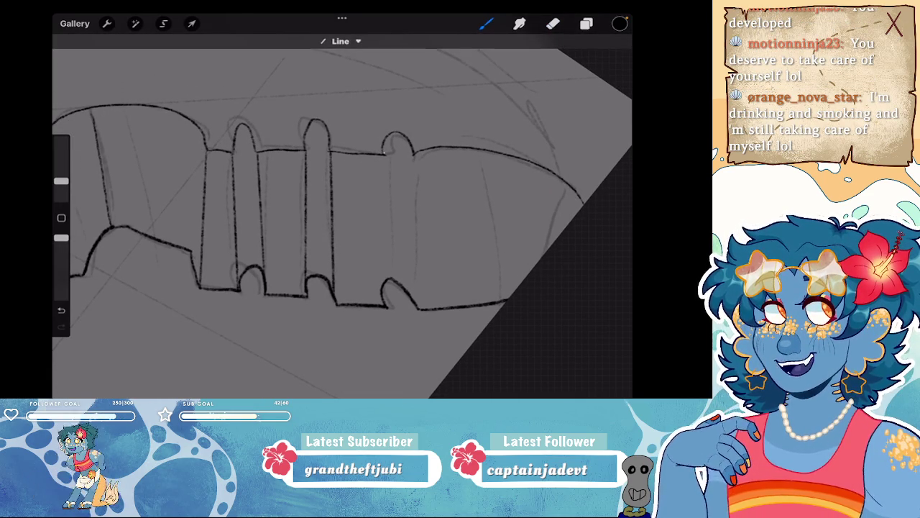
drag(384, 151, 383, 288)
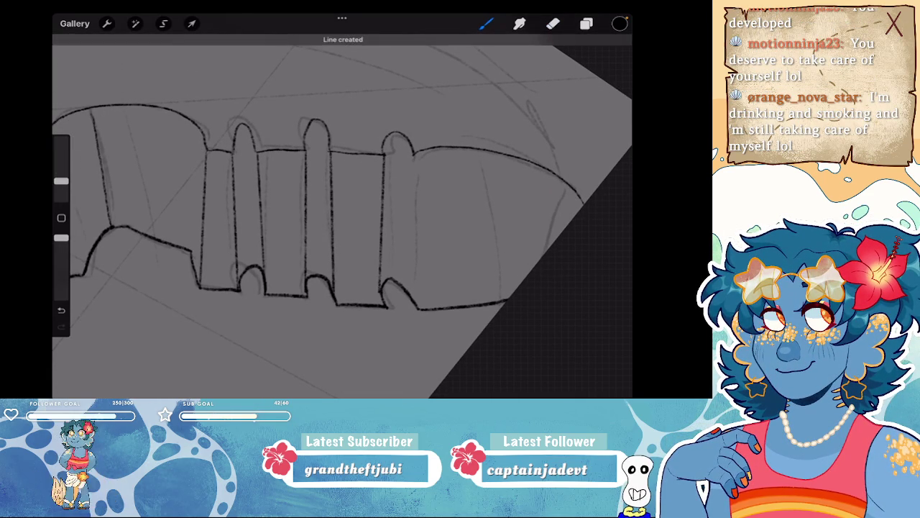
drag(407, 153, 401, 289)
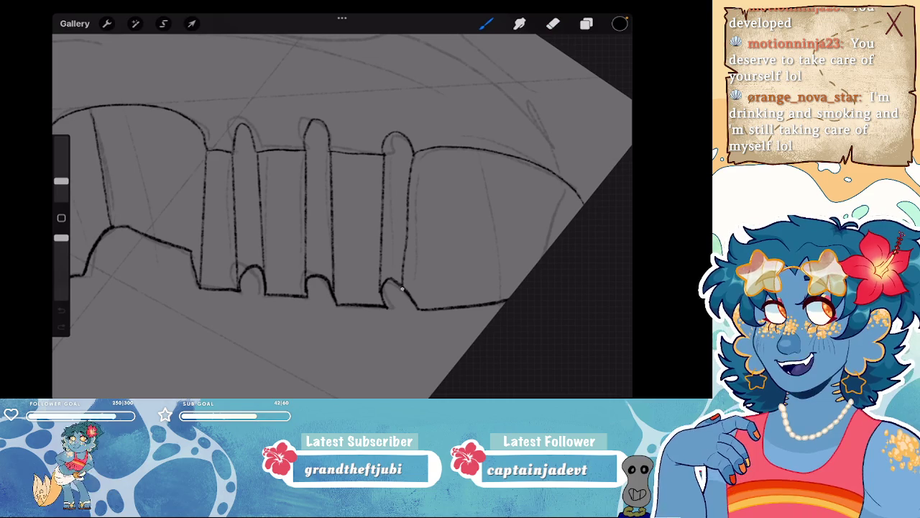
drag(505, 133, 505, 173)
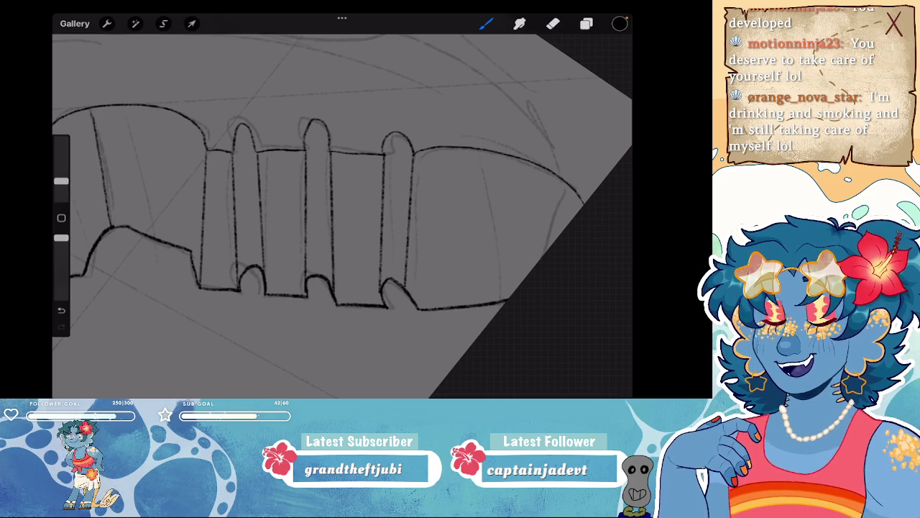
scroll(343, 216, down, 5)
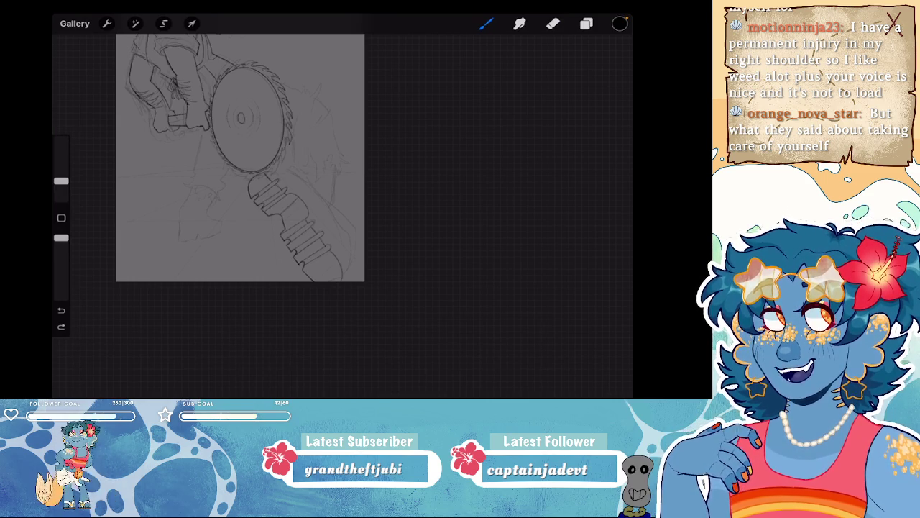
scroll(252, 208, up, 3)
scroll(252, 209, up, 2)
scroll(251, 208, up, 2)
drag(443, 237, 438, 338)
scroll(273, 208, down, 5)
key(ctrl+z)
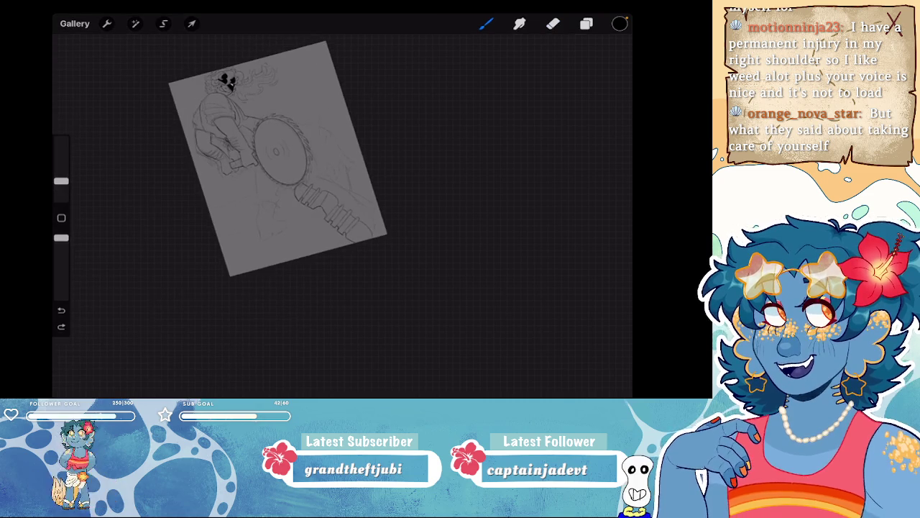
scroll(288, 201, up, 2)
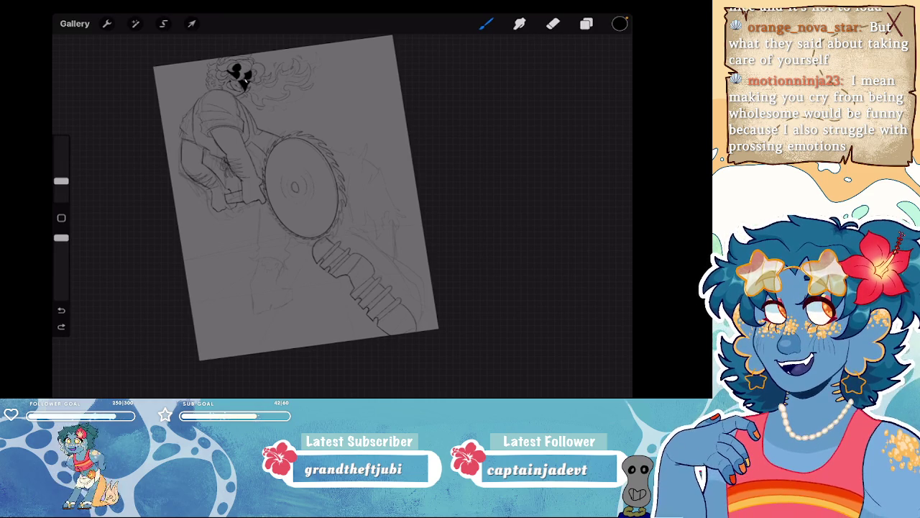
scroll(297, 195, down, 2)
scroll(320, 183, down, 1)
scroll(320, 183, up, 3)
scroll(320, 212, down, 2)
scroll(320, 212, down, 2)
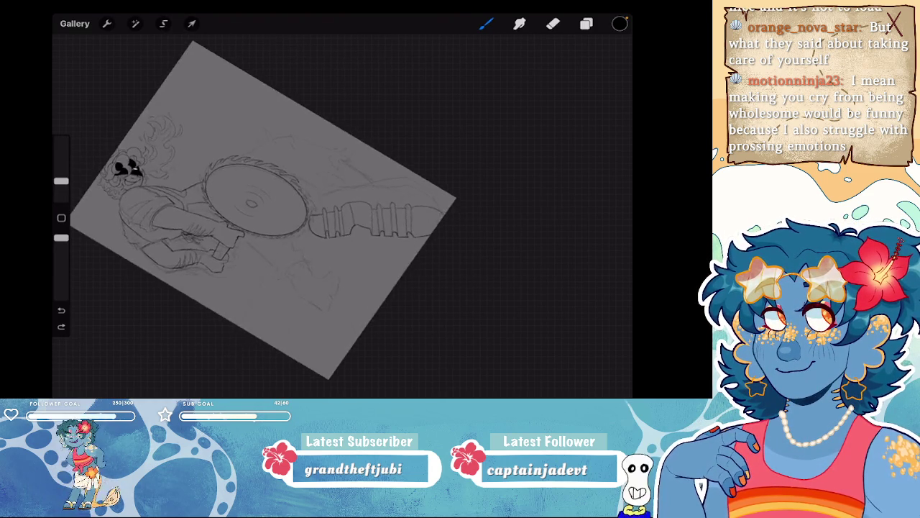
scroll(317, 216, up, 2)
scroll(317, 215, up, 1)
scroll(316, 216, down, 1)
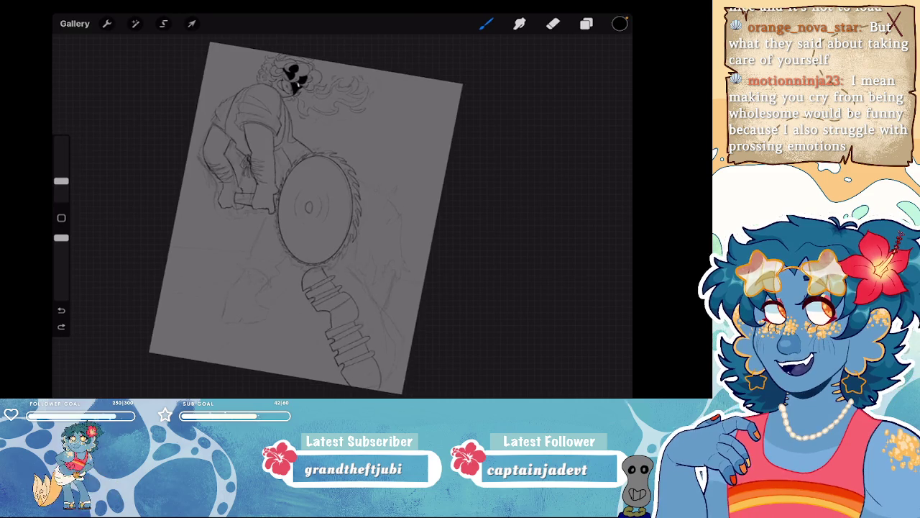
scroll(316, 215, up, 1)
scroll(316, 216, up, 2)
scroll(316, 216, up, 2)
drag(297, 161, 356, 214)
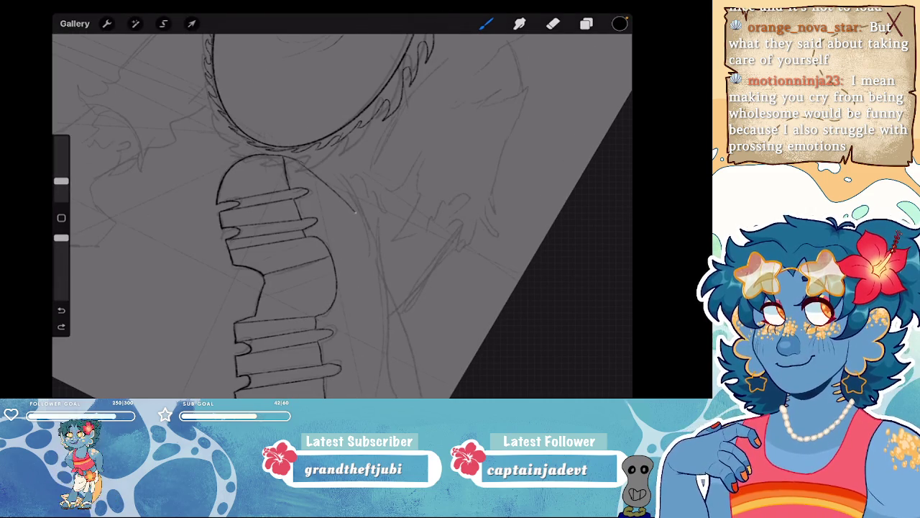
- Redo the misplaced stroke and ink the handle's right edge down its length
key(ctrl+z)
mouse_move(299, 160)
mouse_down()
mouse_move(343, 178)
mouse_move(367, 244)
mouse_up()
drag(338, 175, 378, 244)
scroll(316, 216, down, 5)
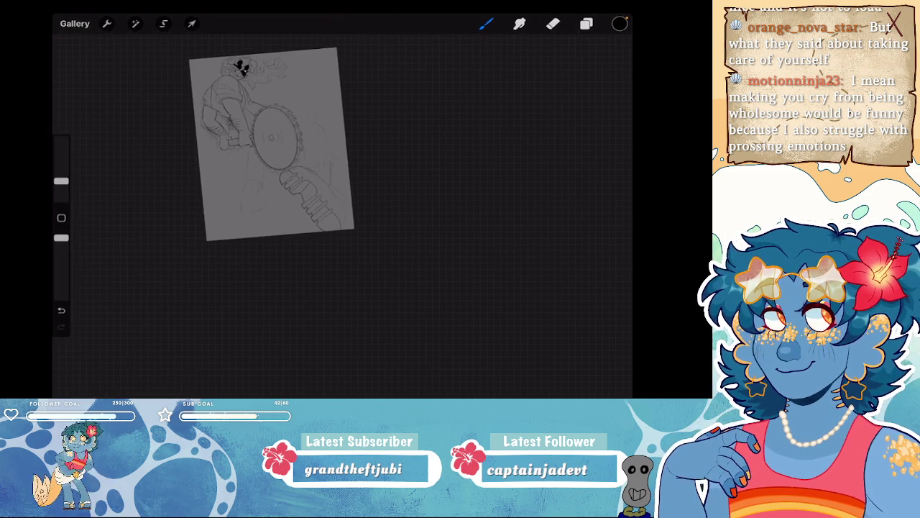
scroll(302, 187, up, 3)
scroll(301, 187, up, 5)
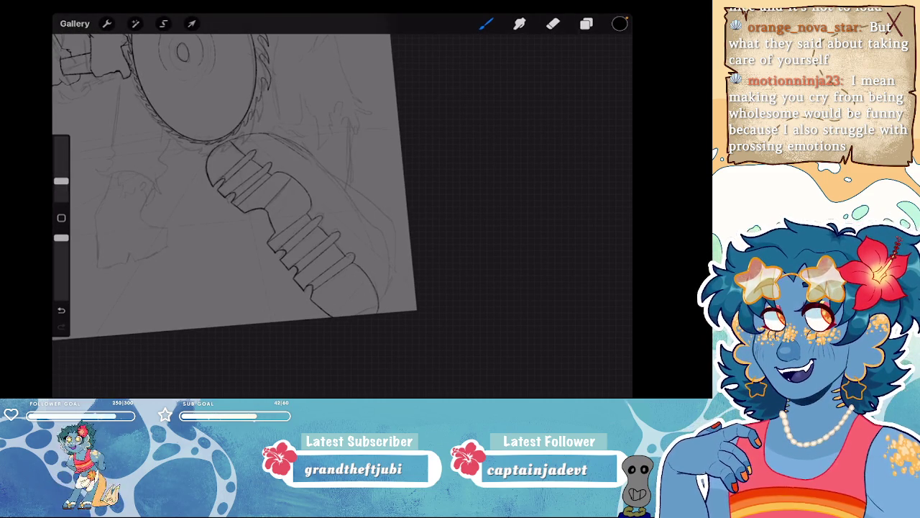
mouse_move(377, 231)
mouse_down()
mouse_move(396, 286)
mouse_move(388, 312)
mouse_up()
scroll(230, 187, down, 5)
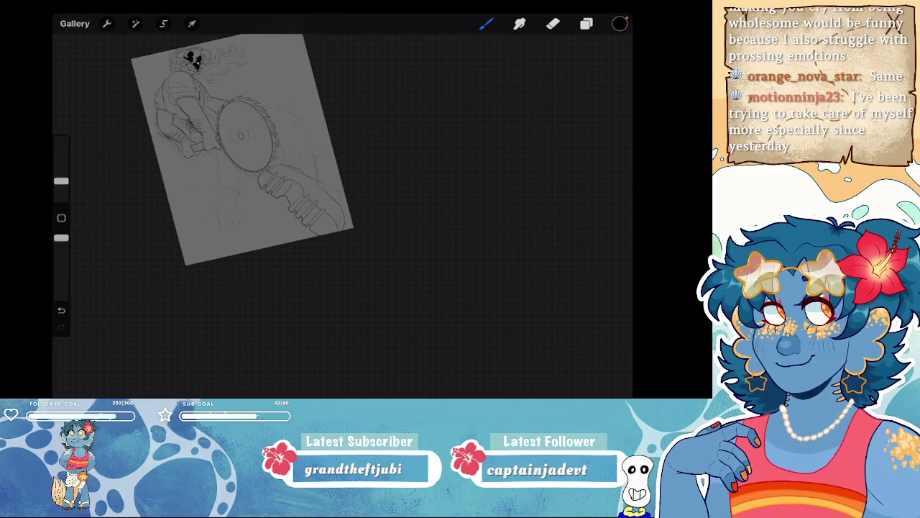
scroll(237, 187, up, 5)
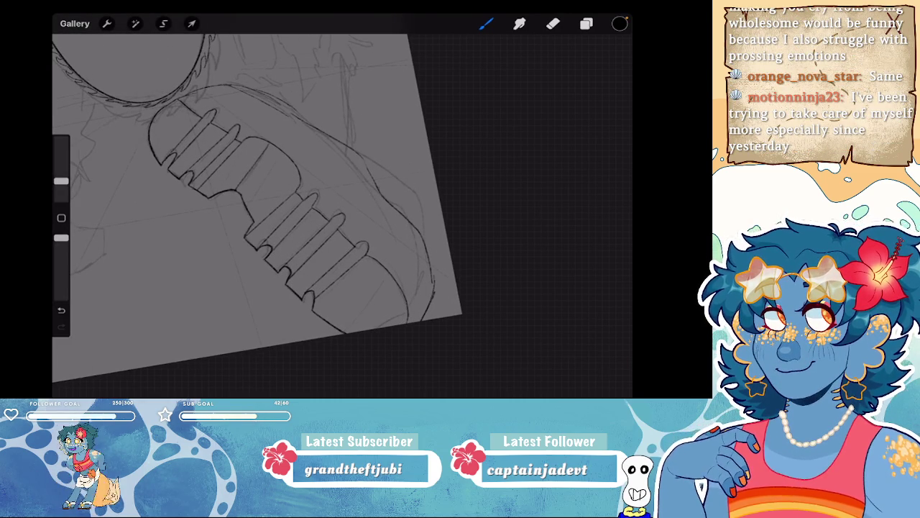
mouse_move(401, 245)
mouse_down()
mouse_move(424, 283)
mouse_move(422, 320)
mouse_move(429, 306)
mouse_up()
scroll(342, 208, down, 3)
scroll(342, 208, up, 5)
drag(305, 144, 316, 153)
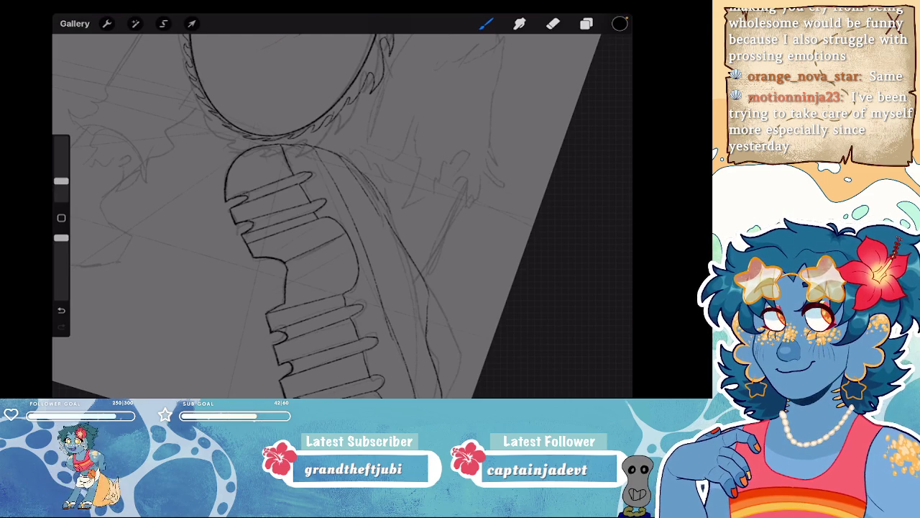
- Straighten the page onto the saw blade and add strokes to its right
scroll(324, 209, down, 5)
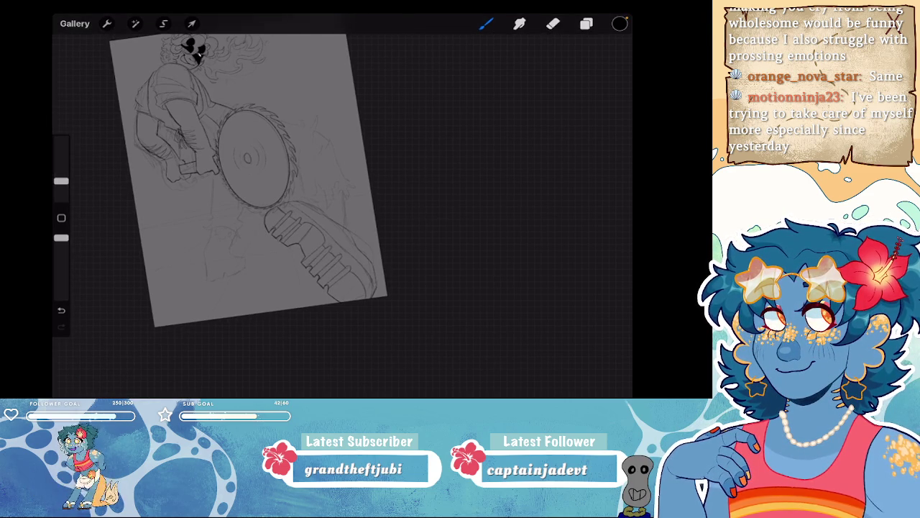
scroll(251, 216, up, 5)
scroll(252, 215, up, 2)
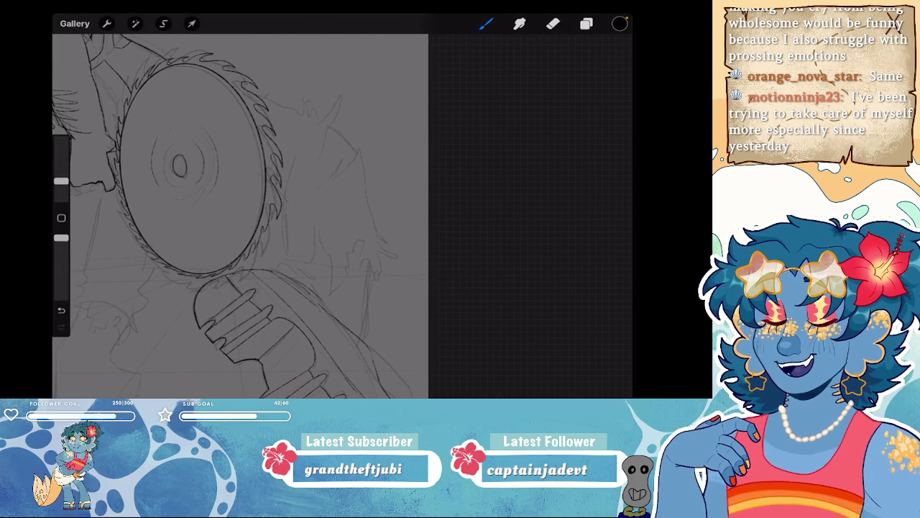
scroll(240, 215, down, 5)
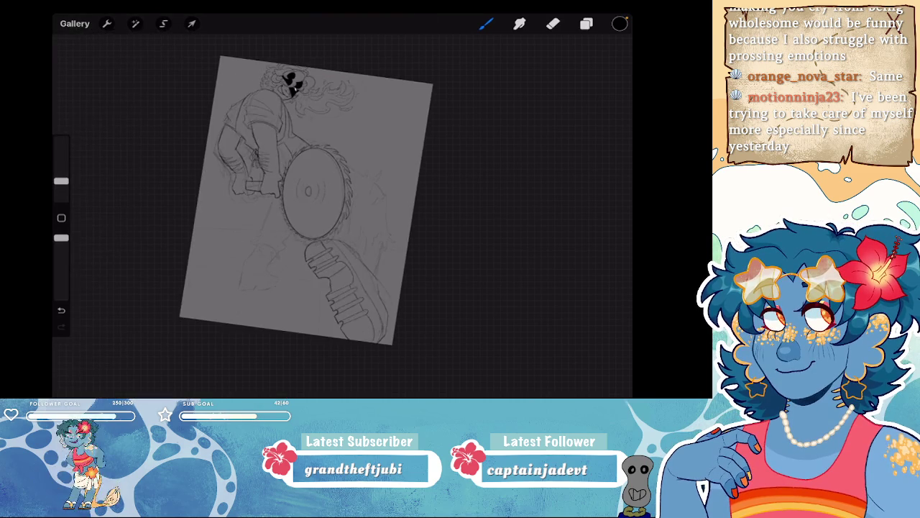
scroll(323, 215, up, 4)
scroll(324, 216, up, 1)
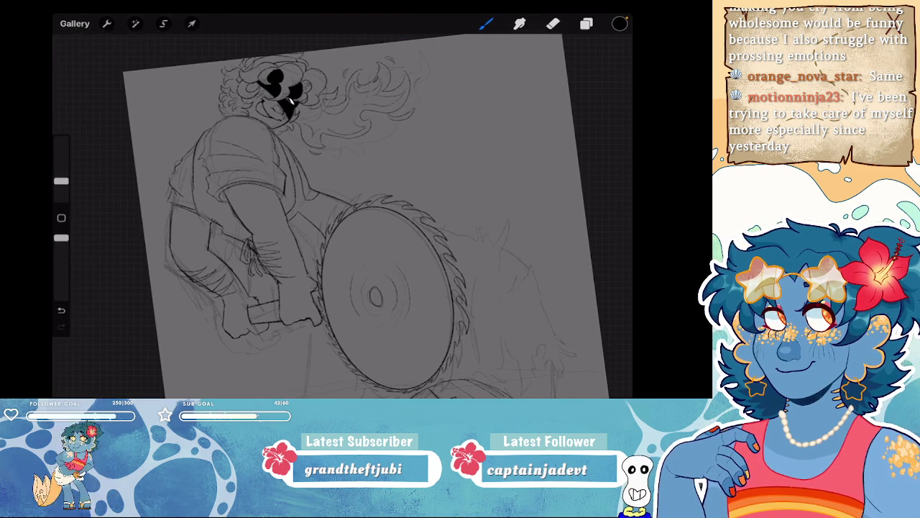
scroll(323, 216, down, 3)
scroll(323, 216, up, 5)
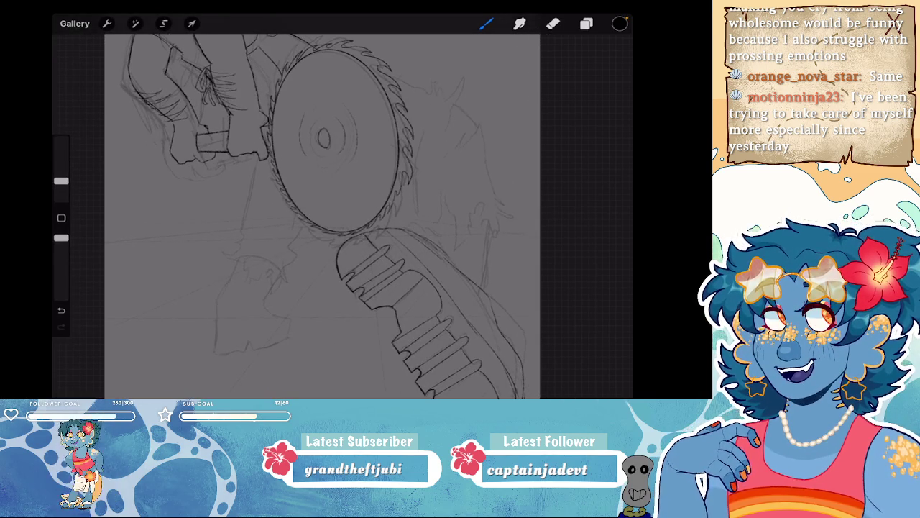
drag(334, 144, 223, 177)
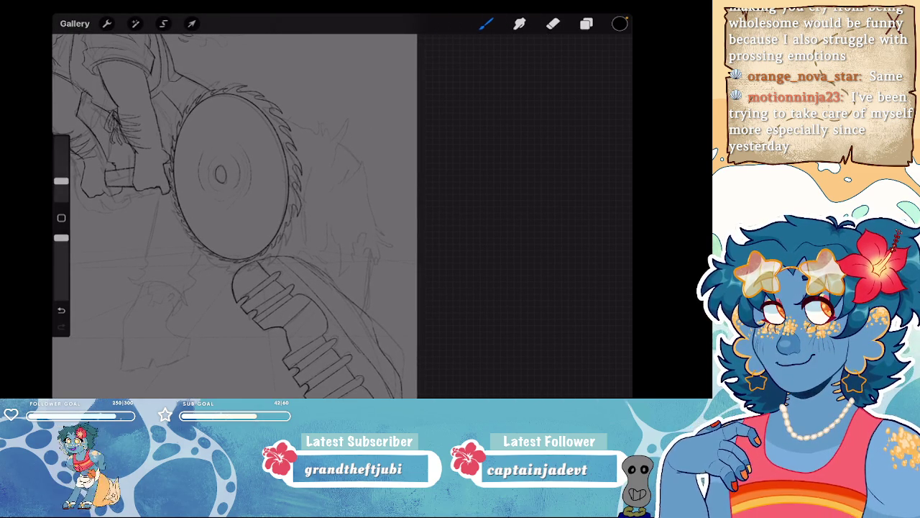
scroll(234, 216, up, 2)
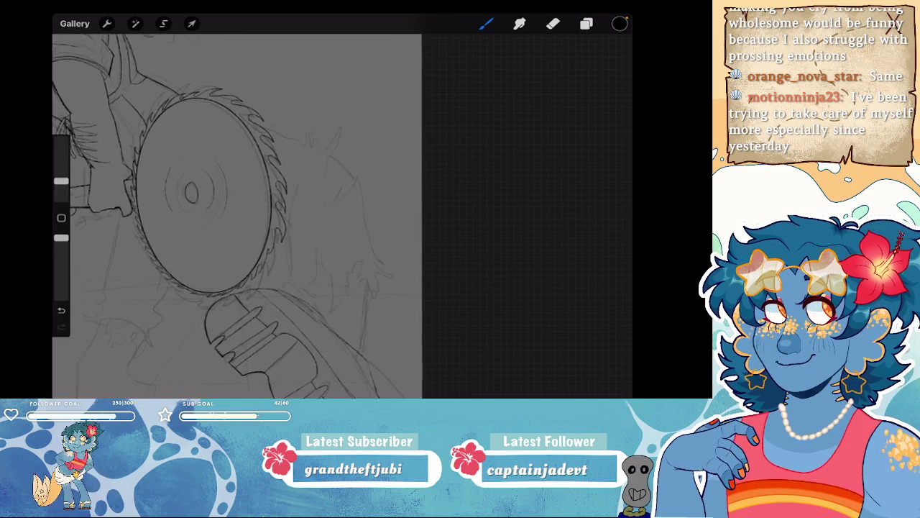
scroll(234, 216, up, 2)
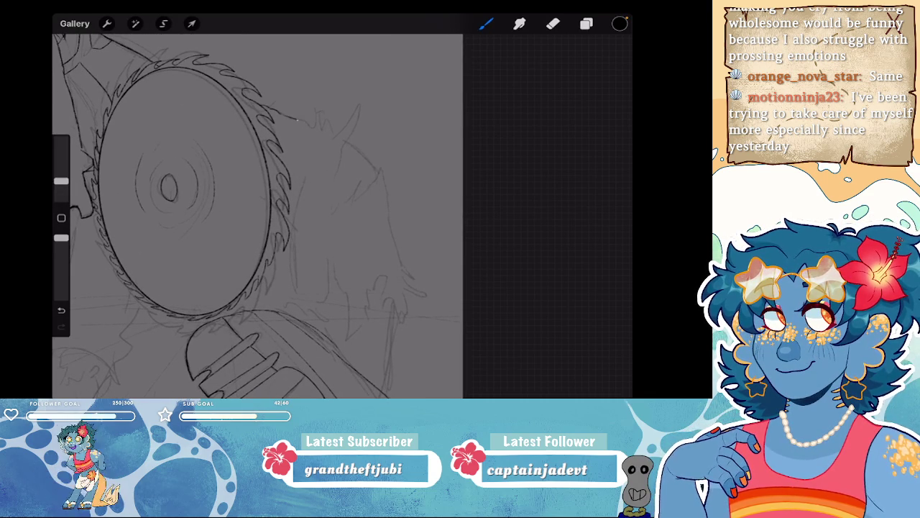
drag(331, 143, 318, 160)
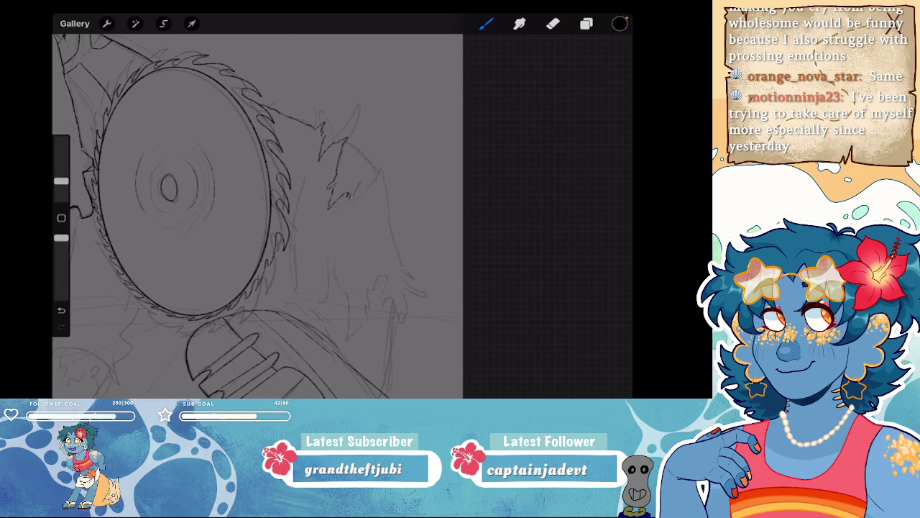
drag(388, 195, 397, 256)
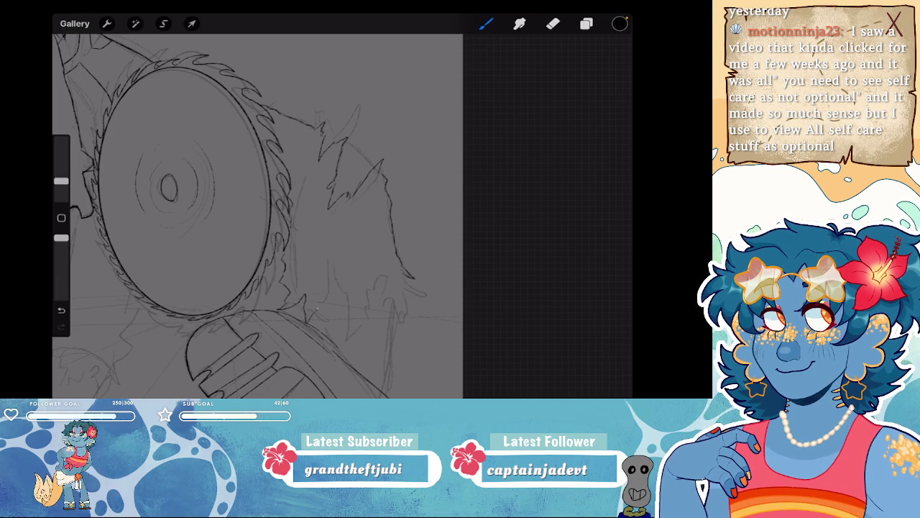
- Ink short jagged strokes along the spiky hair outline right of the blade
drag(329, 271, 331, 290)
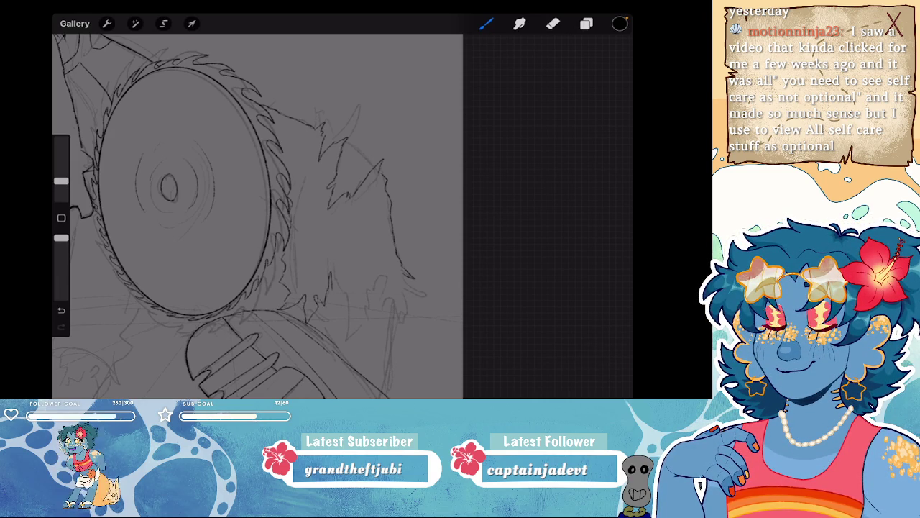
drag(346, 321, 348, 343)
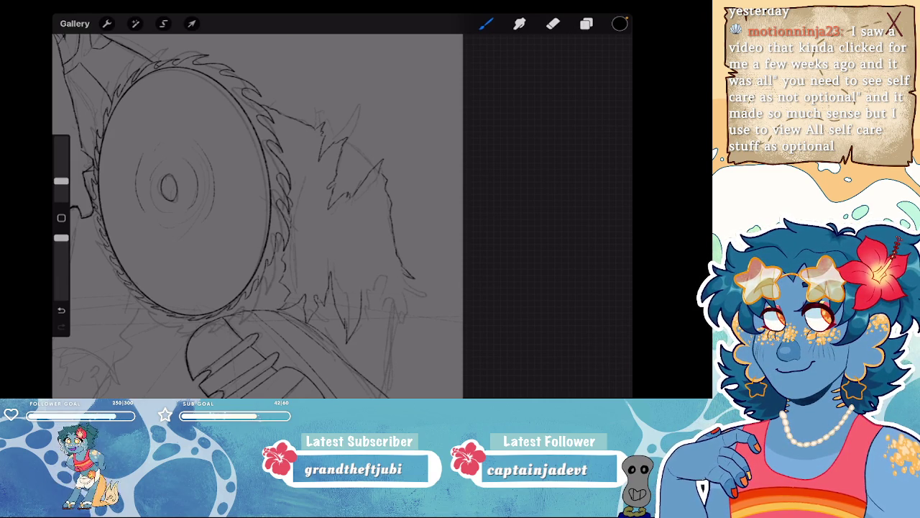
drag(407, 275, 396, 308)
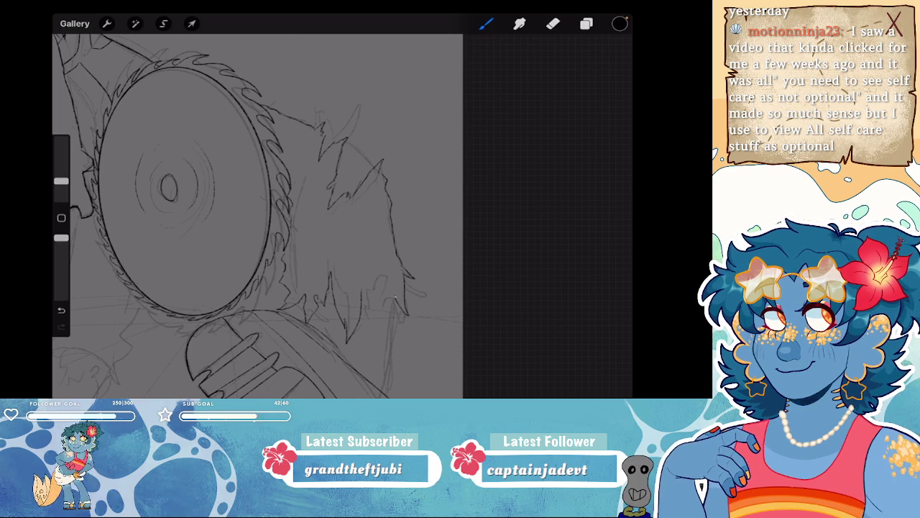
scroll(258, 215, down, 5)
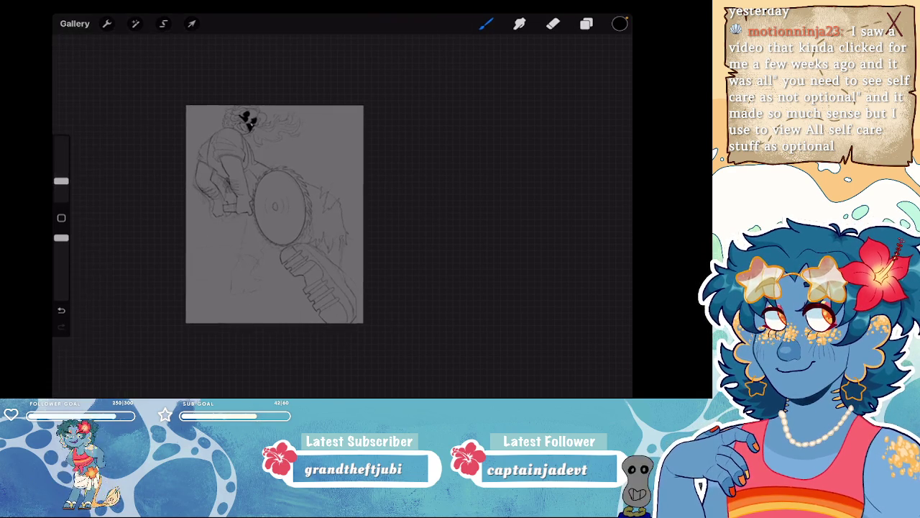
- Replace the stray strokes with a vertical line beside the saw blade
key(ctrl+z)
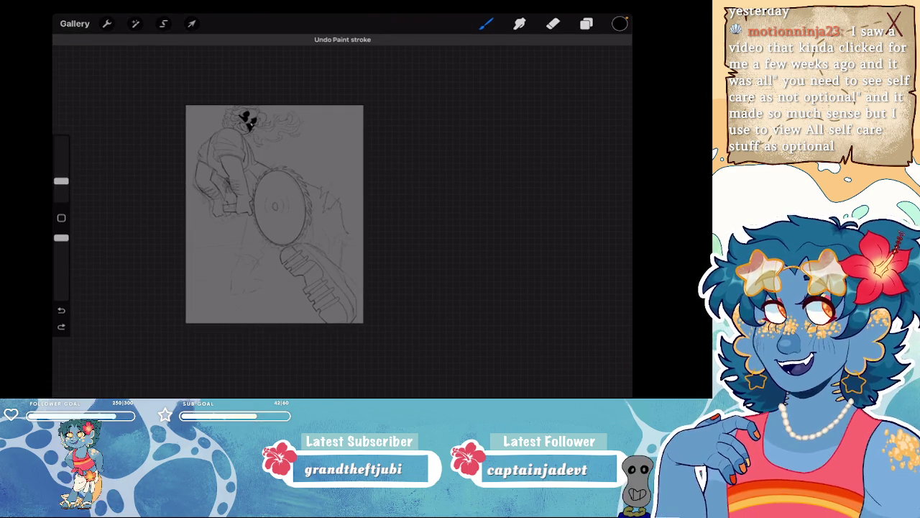
scroll(273, 216, up, 5)
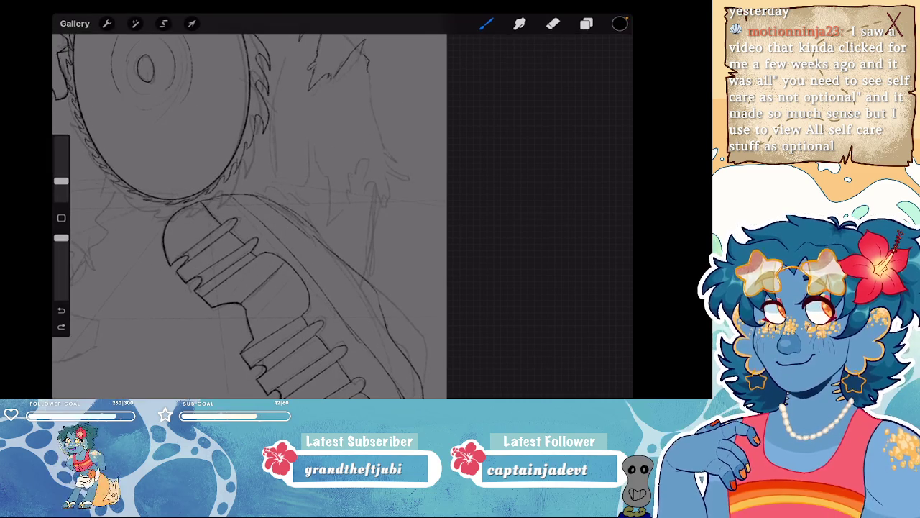
mouse_move(370, 80)
mouse_down()
mouse_move(378, 138)
mouse_move(295, 136)
mouse_up()
key(ctrl+z)
drag(377, 139, 381, 192)
- Ink the curved outline behind the handle, removing the final stray stroke
mouse_move(383, 236)
mouse_down()
mouse_move(370, 279)
mouse_move(313, 185)
mouse_up()
mouse_move(375, 211)
mouse_down()
mouse_move(319, 181)
mouse_move(270, 195)
mouse_up()
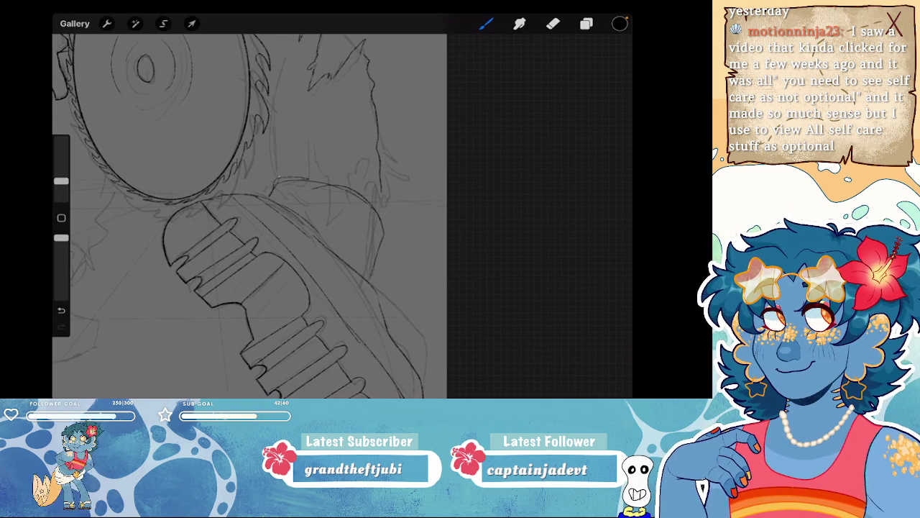
drag(281, 161, 270, 177)
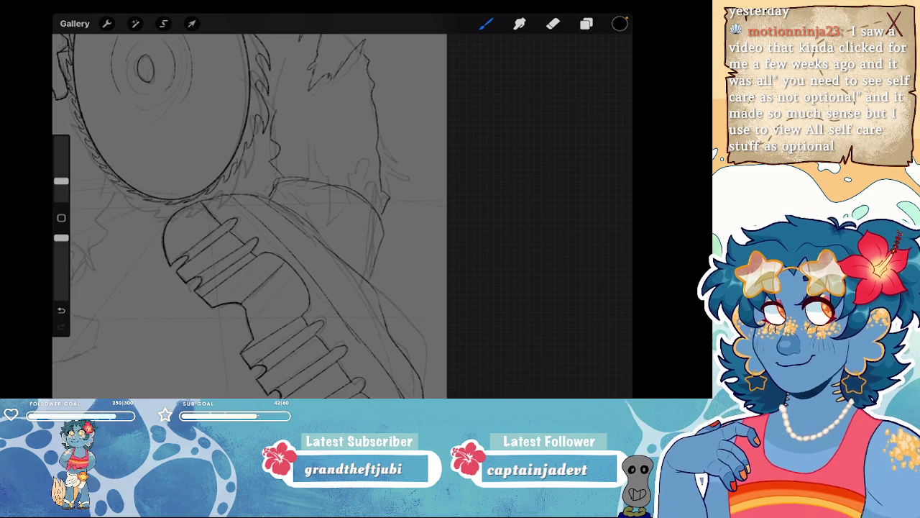
scroll(249, 215, down, 5)
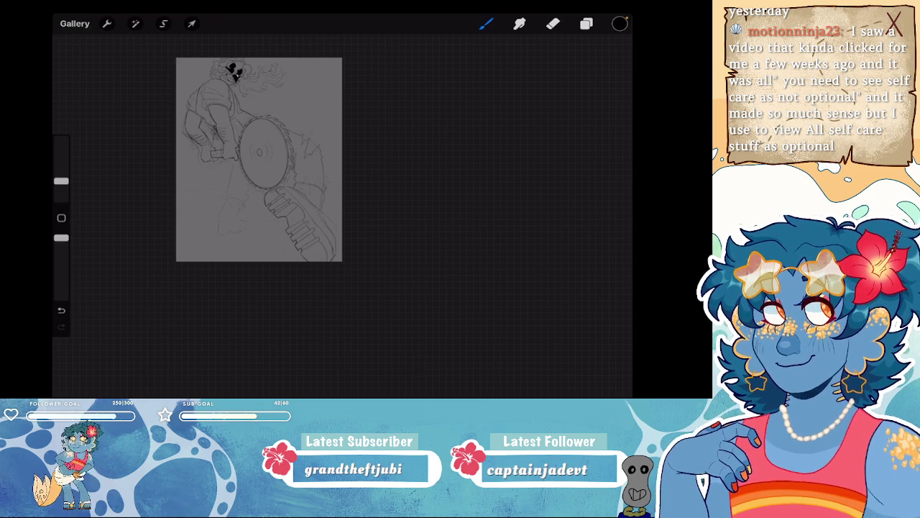
scroll(312, 187, up, 5)
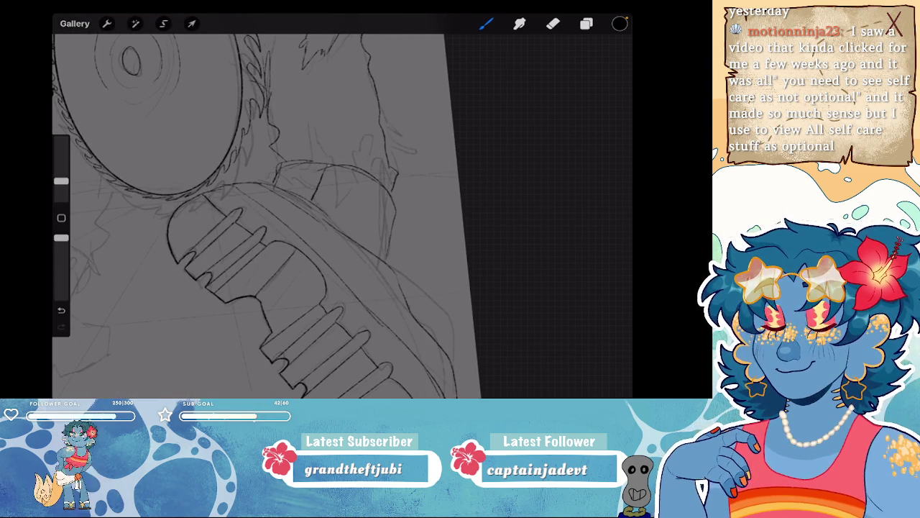
key(ctrl+z)
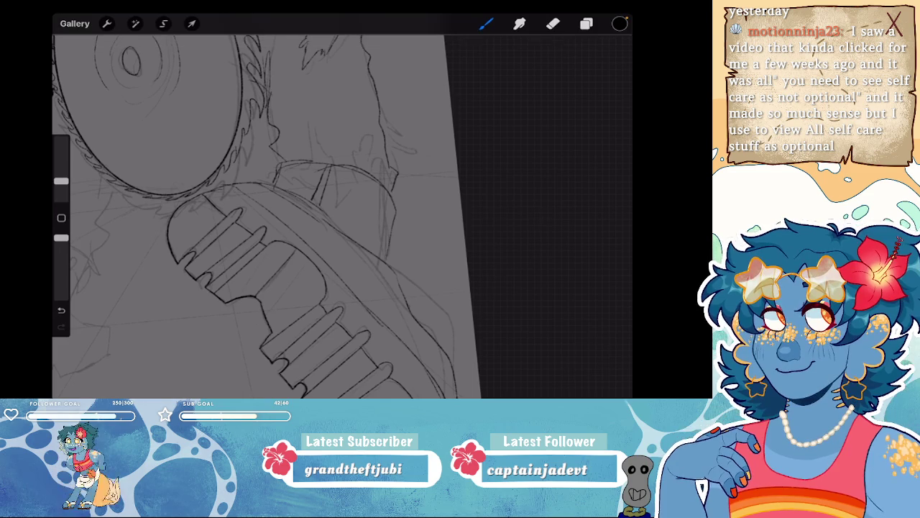
scroll(312, 186, down, 5)
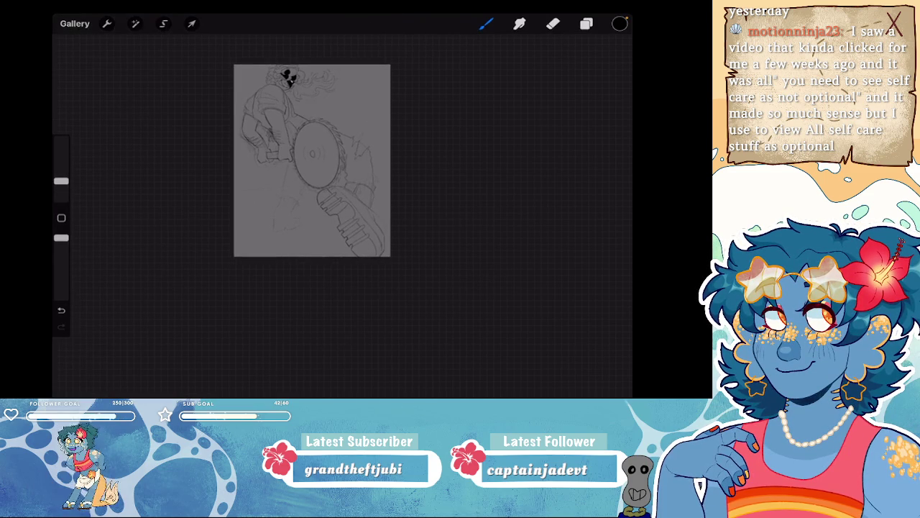
- Undo the recent strokes and ink a short line beside the ridged handle
scroll(316, 173, up, 5)
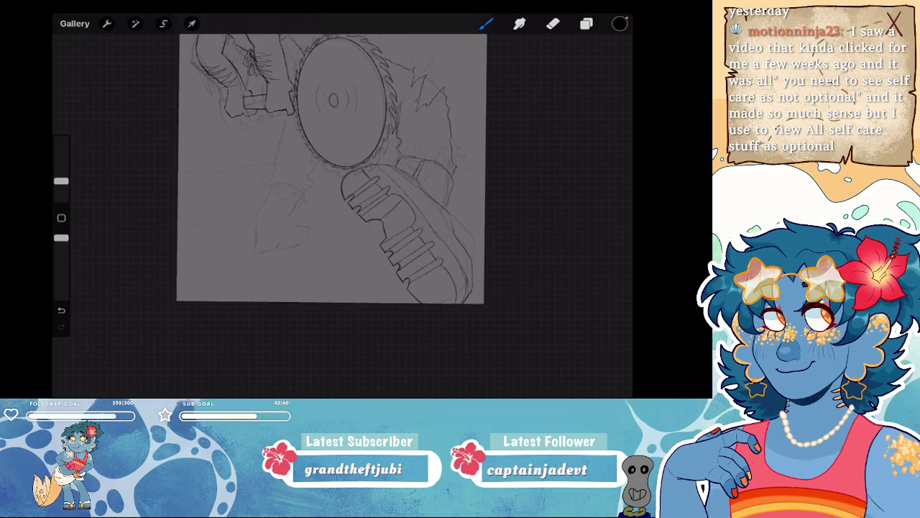
scroll(324, 179, down, 4)
scroll(345, 216, up, 5)
scroll(287, 216, up, 2)
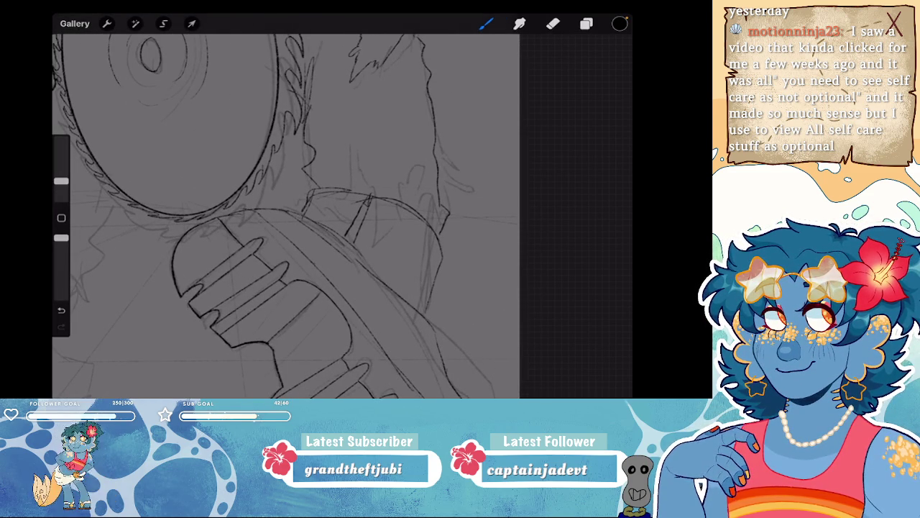
key(ctrl+z)
key(ctrl+z)
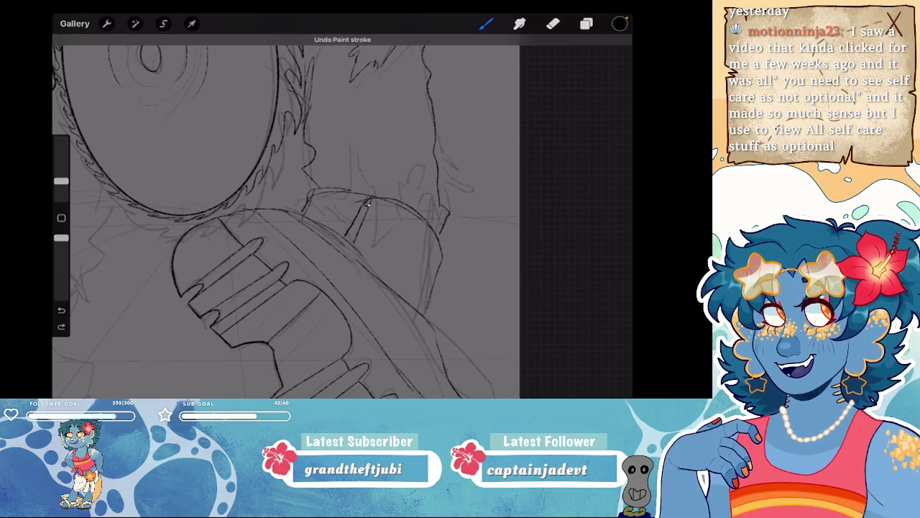
drag(369, 197, 363, 210)
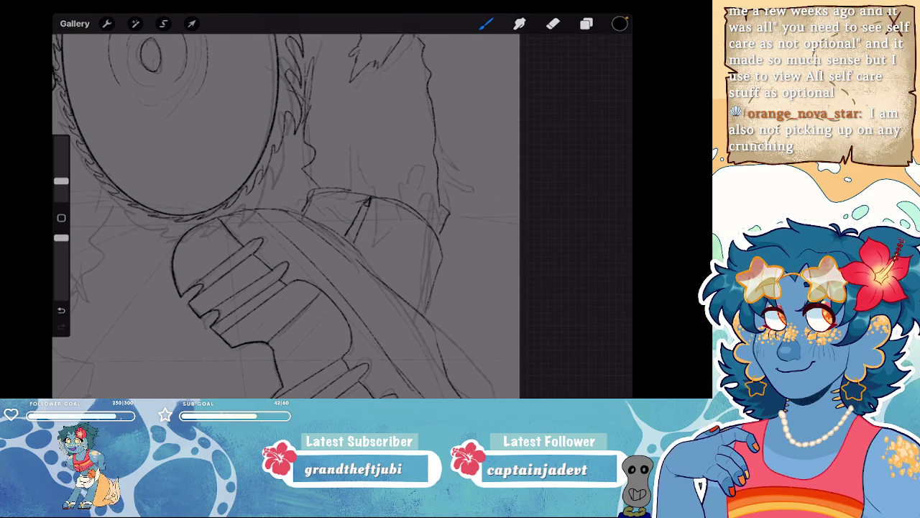
- Ink a curved stroke through the hair spike right of the saw blade, redrawing it once
scroll(288, 216, down, 5)
scroll(287, 216, up, 5)
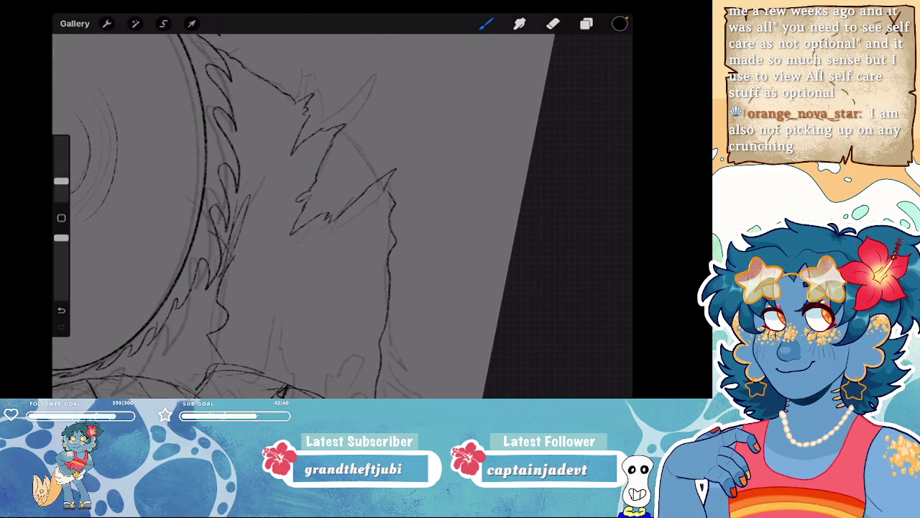
drag(308, 110, 334, 128)
key(ctrl+z)
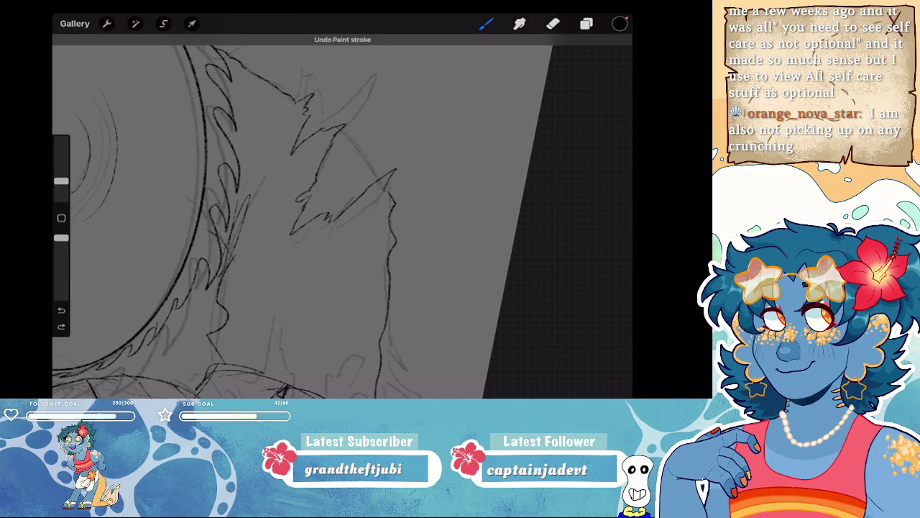
drag(318, 114, 372, 168)
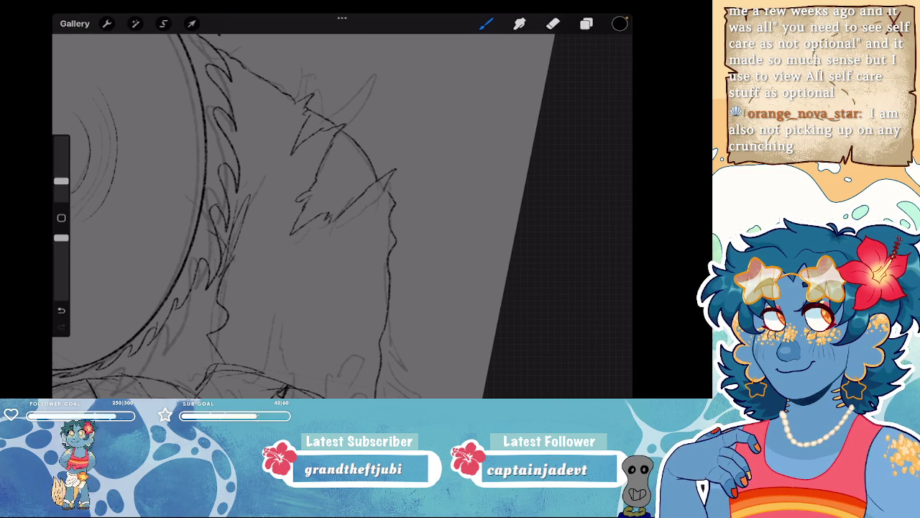
scroll(301, 187, down, 5)
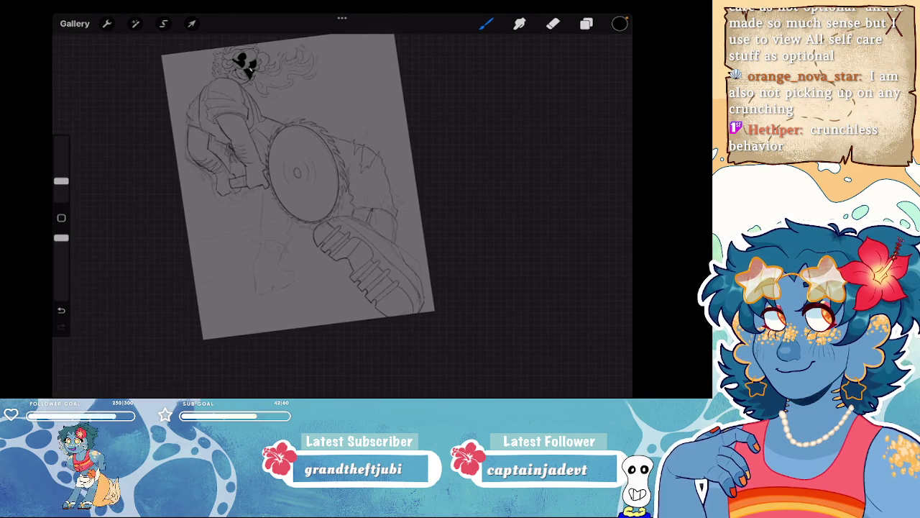
- Ink strokes down the right of the saw blade and beside the boot, restoring an undone stroke
scroll(302, 180, up, 5)
mouse_move(337, 188)
mouse_down()
mouse_move(350, 211)
mouse_move(353, 265)
mouse_up()
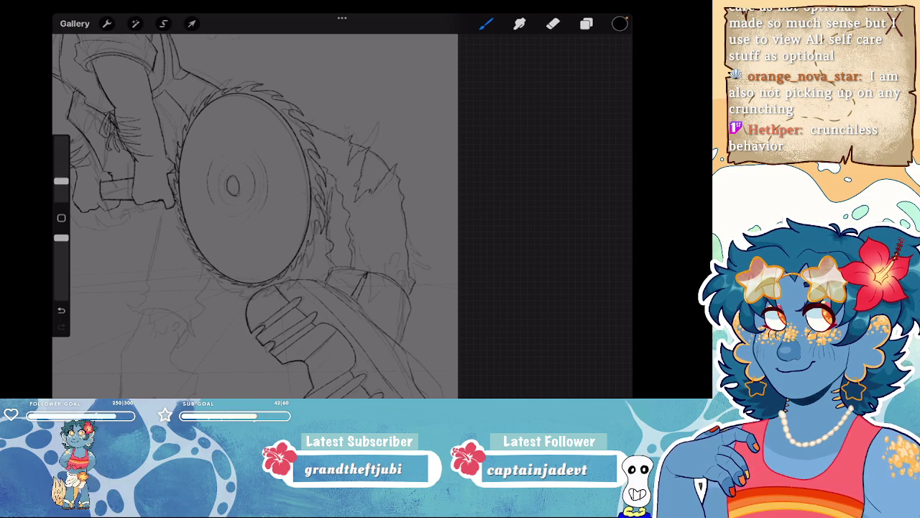
drag(357, 263, 398, 249)
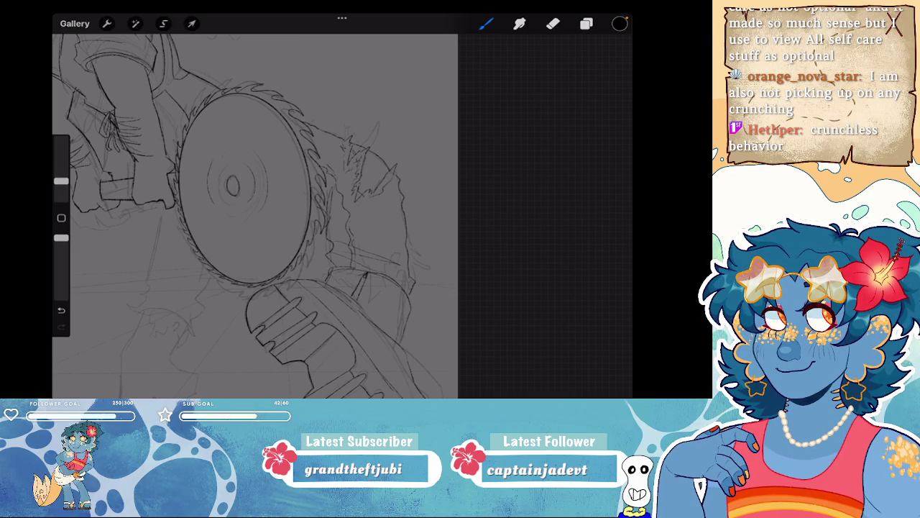
key(ctrl+z)
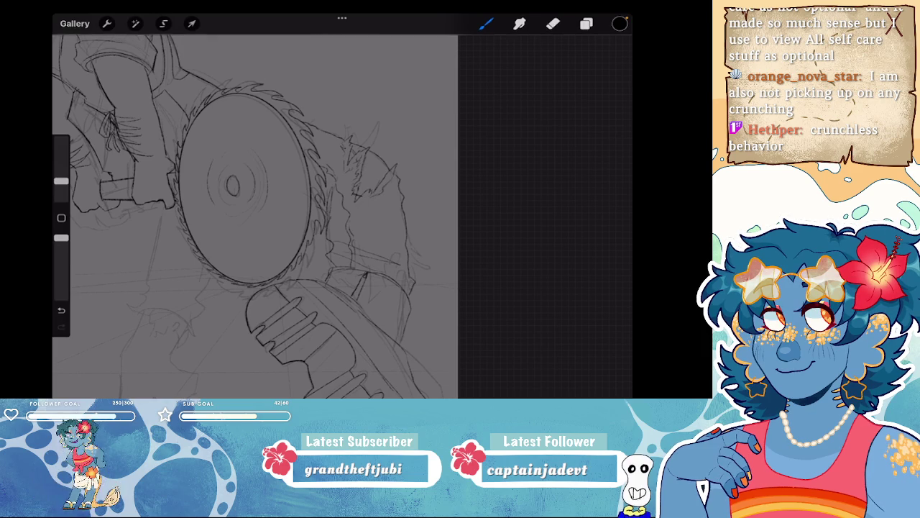
click(61, 326)
click(61, 327)
- Zoom out to the full page and switch to the Eraser
scroll(358, 194, up, 5)
scroll(357, 194, up, 2)
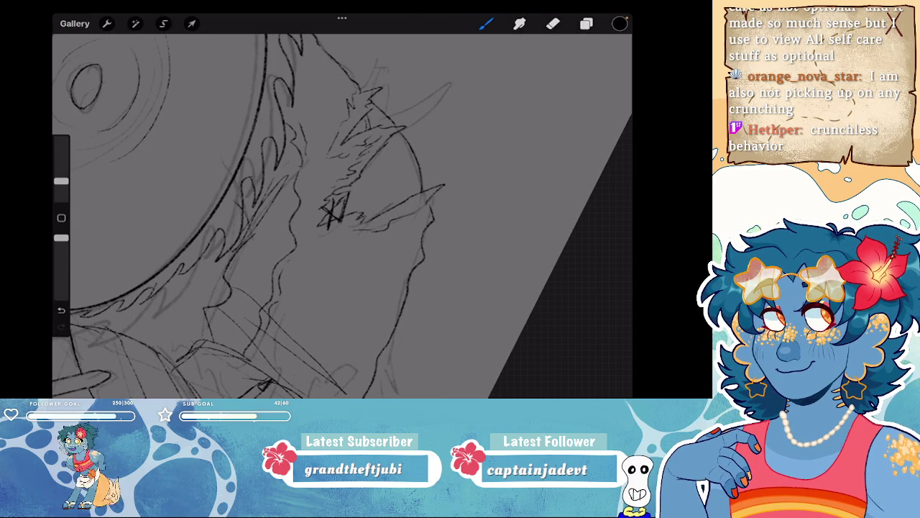
scroll(342, 215, down, 3)
scroll(342, 216, down, 5)
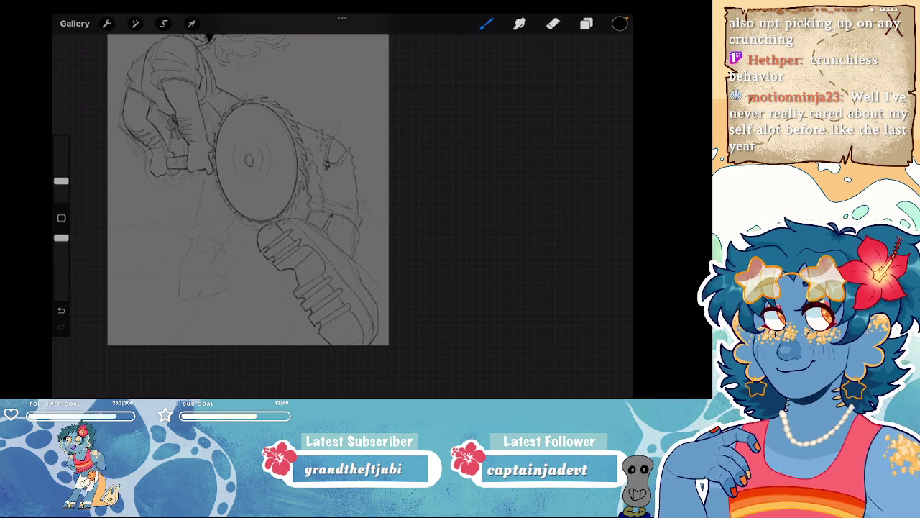
key(e)
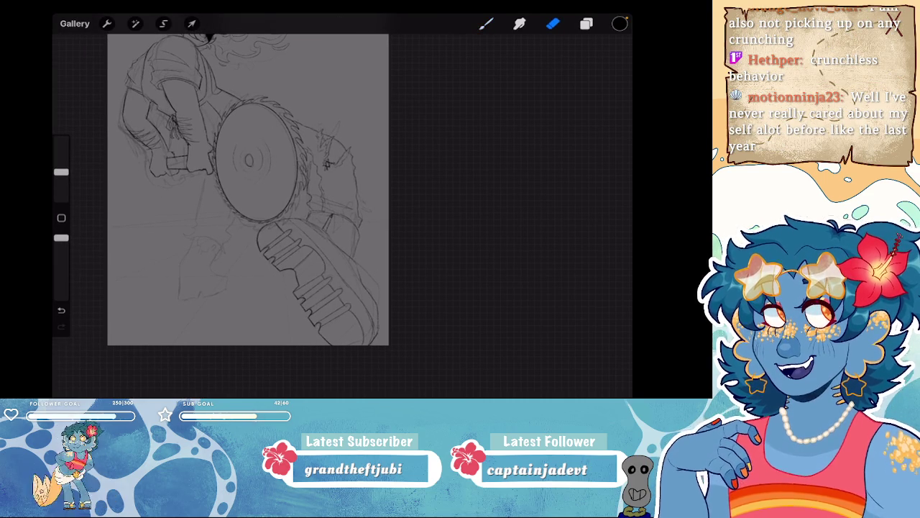